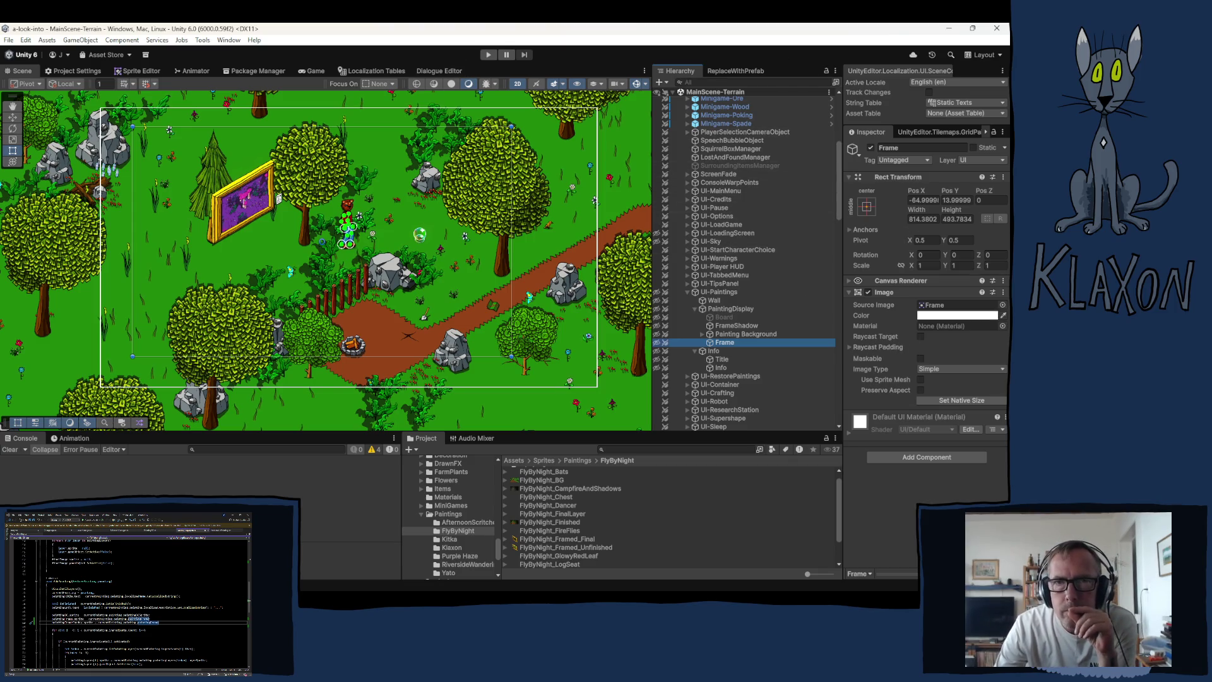
Switch from Unity over to Krita to view the painting frame image.
key(alt+Tab)
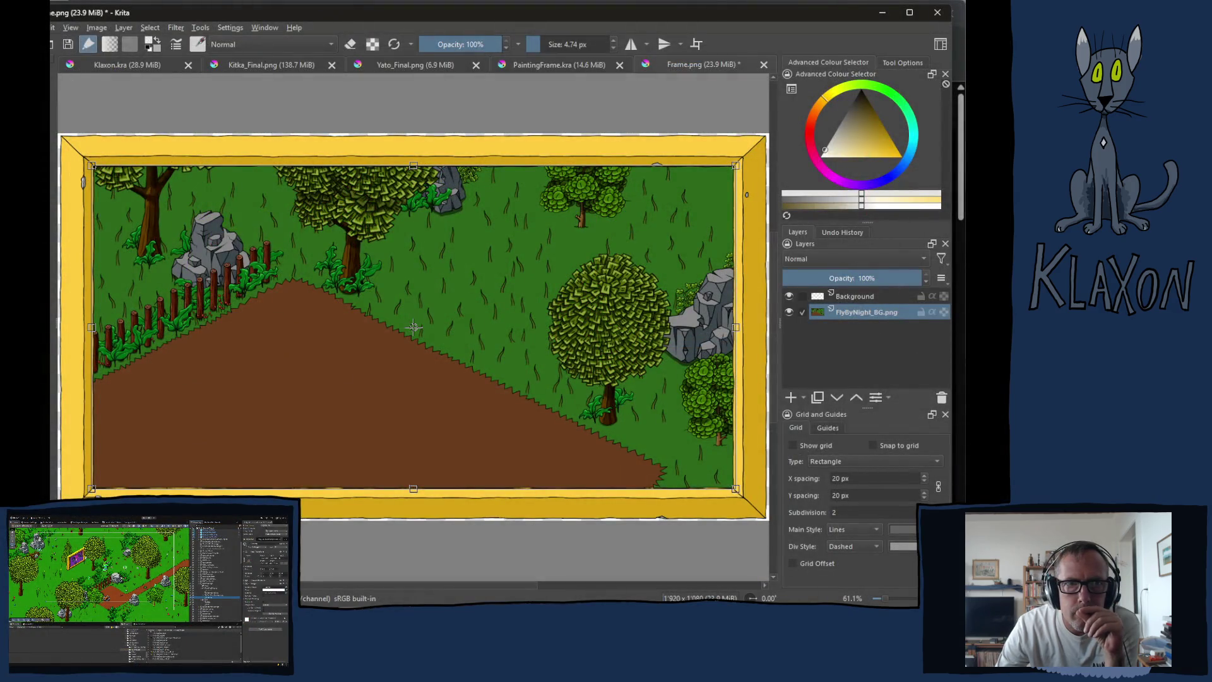
Create a new blank Krita document with width 813 and height 493 pixels.
key(alt+f)
key(Up)
key(Up)
key(Up)
key(Return)
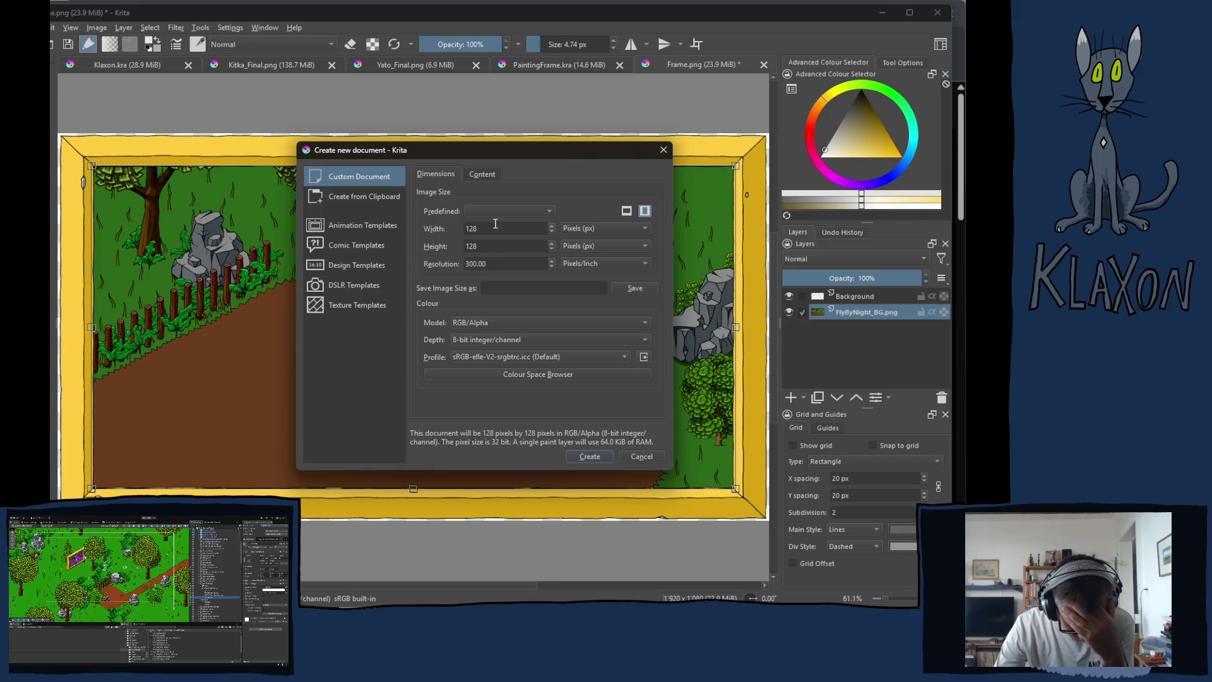
click(495, 223)
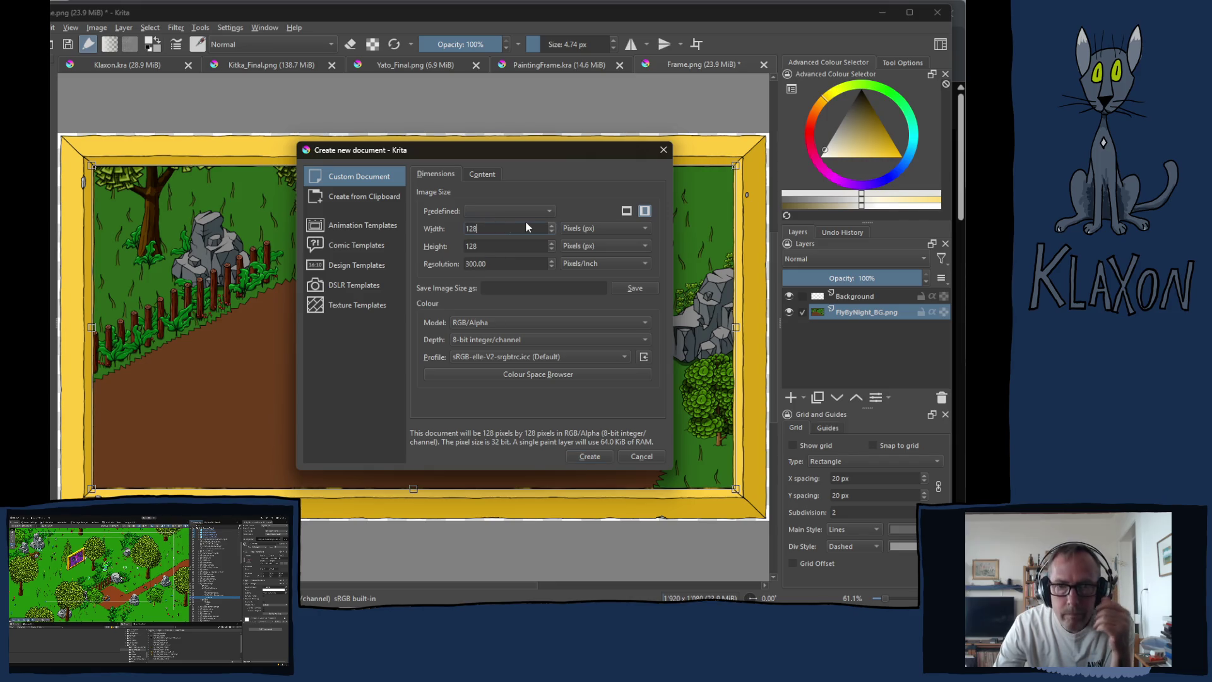
drag(499, 228, 418, 232)
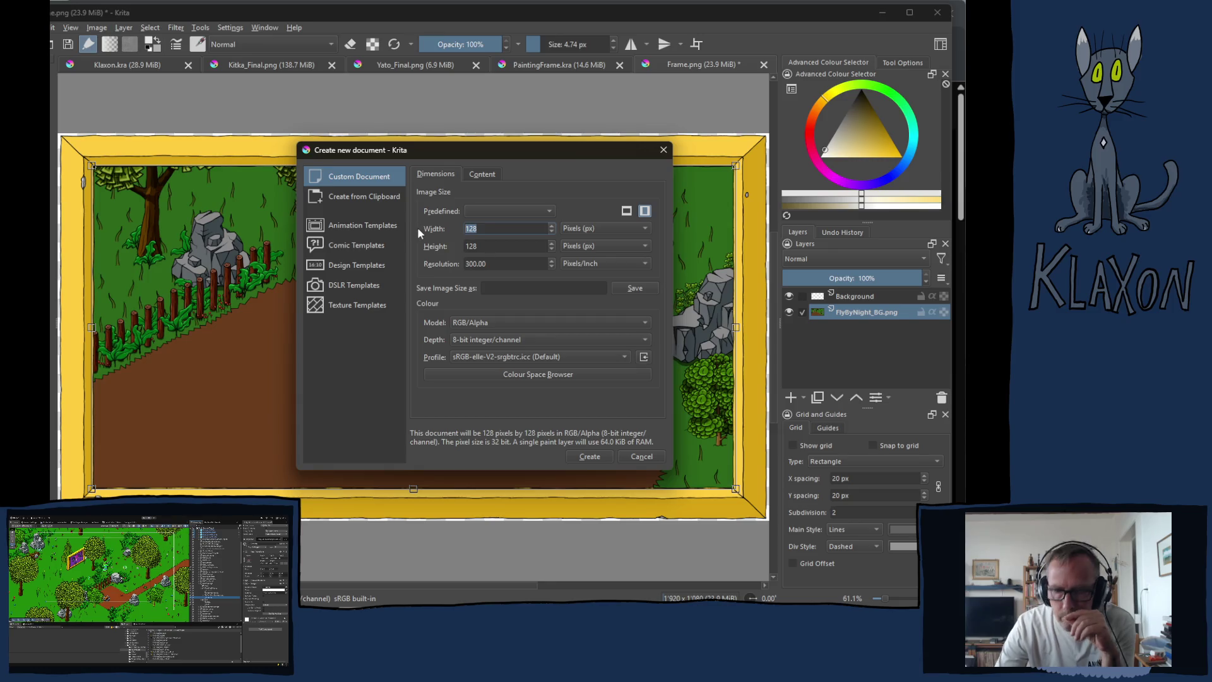
text(813)
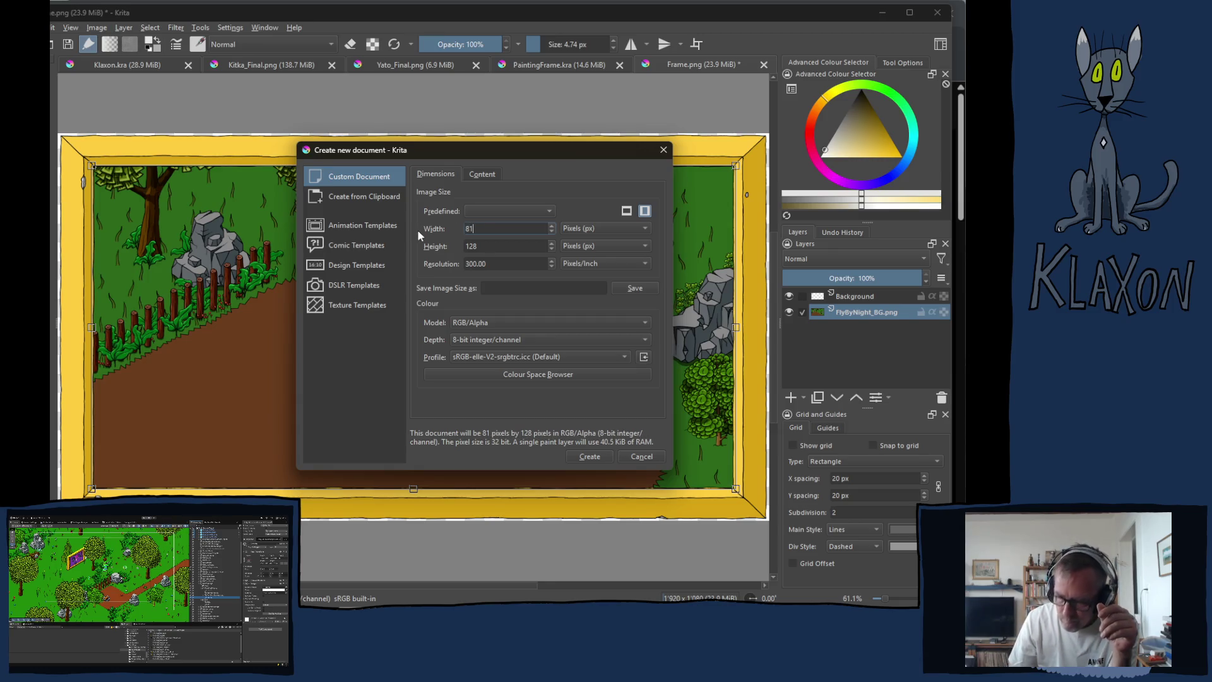
click(495, 246)
drag(495, 246, 426, 252)
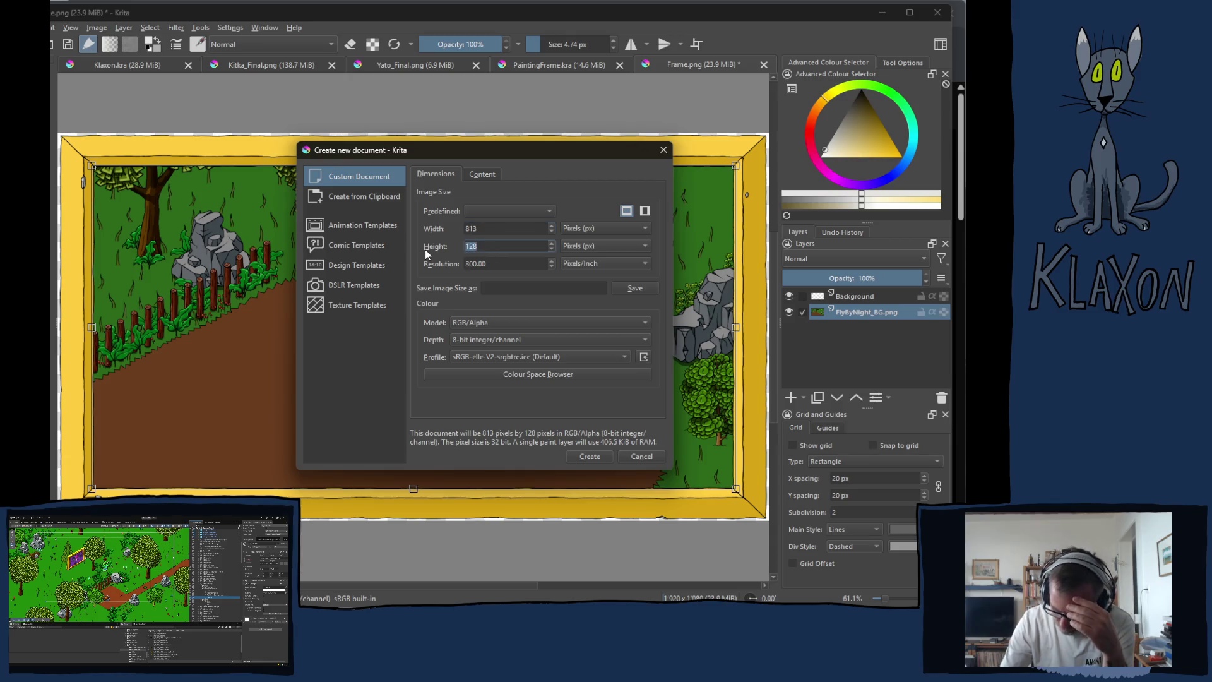
text(493)
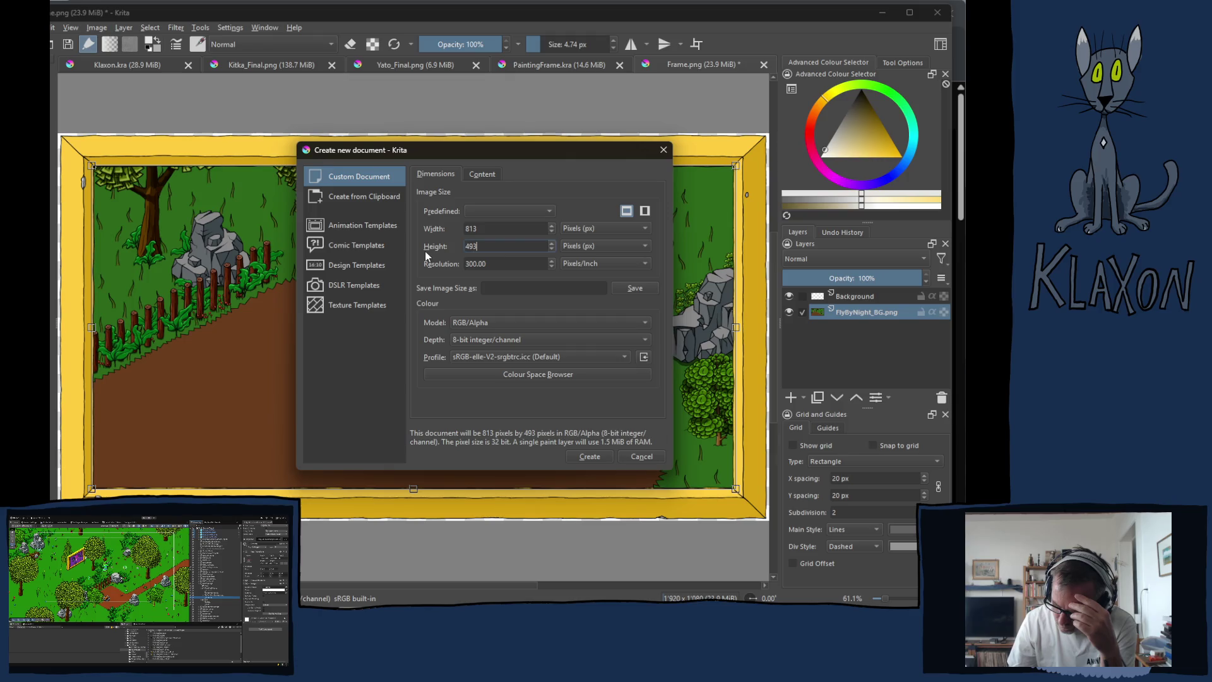
click(589, 455)
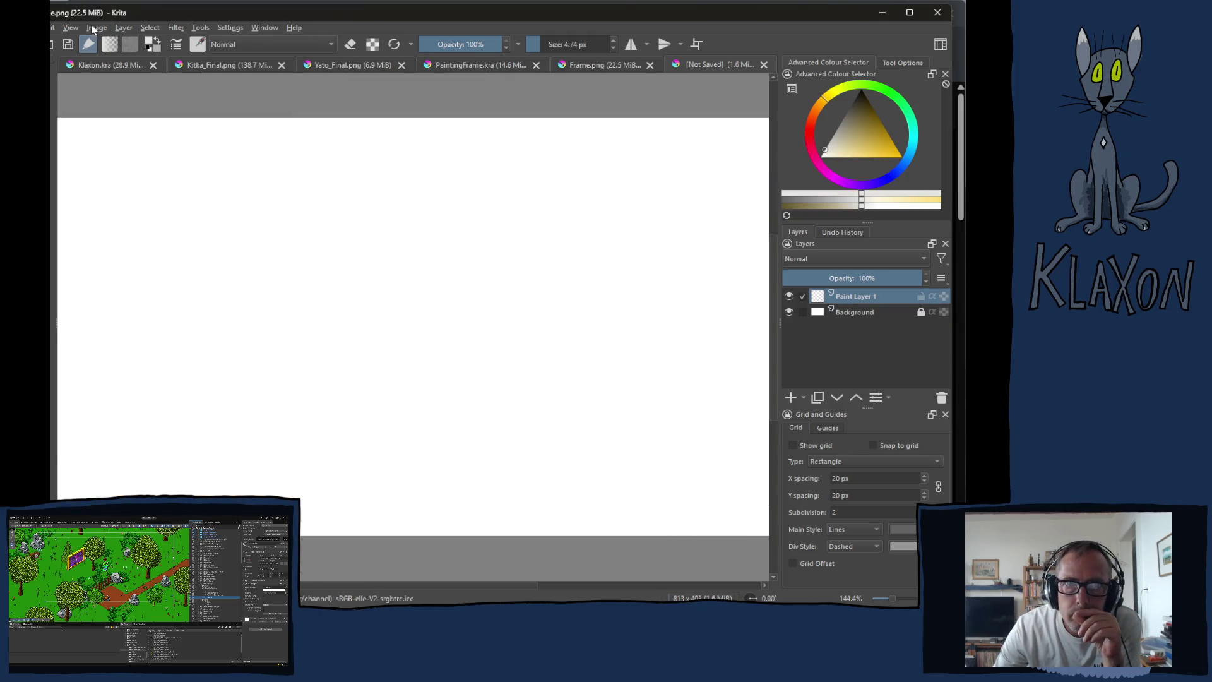
Try a 1920 canvas width with proportions linked in Resize Canvas, then cancel it.
key(1)
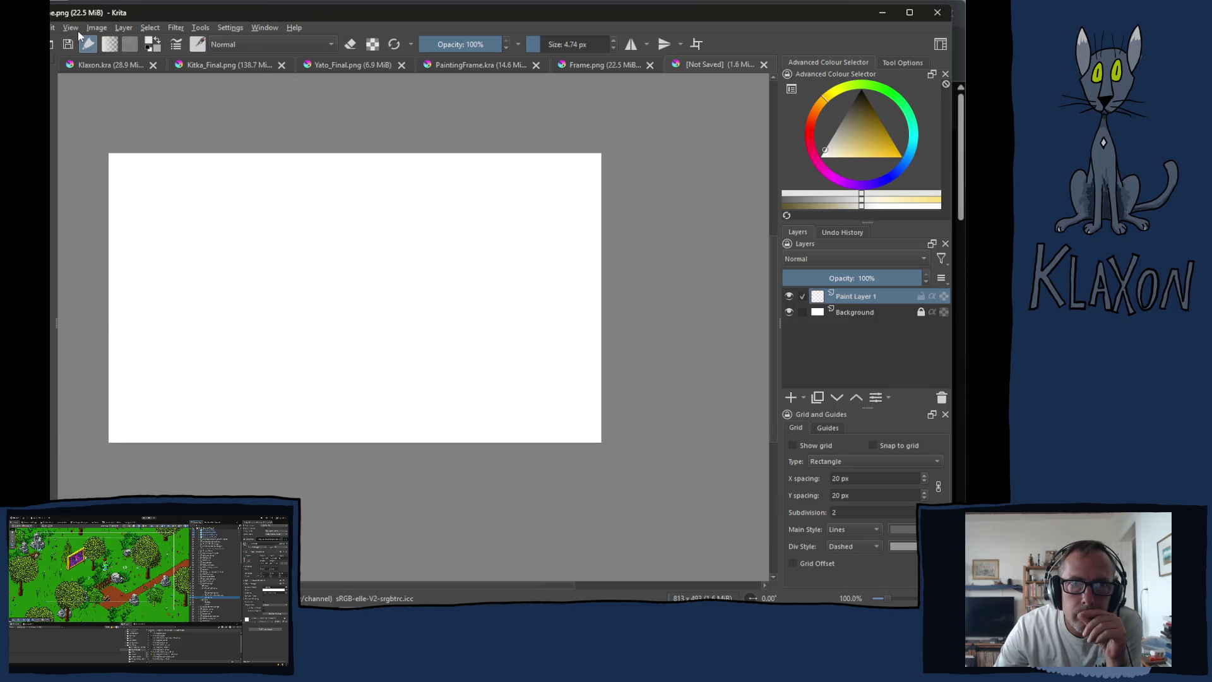
click(96, 28)
click(146, 209)
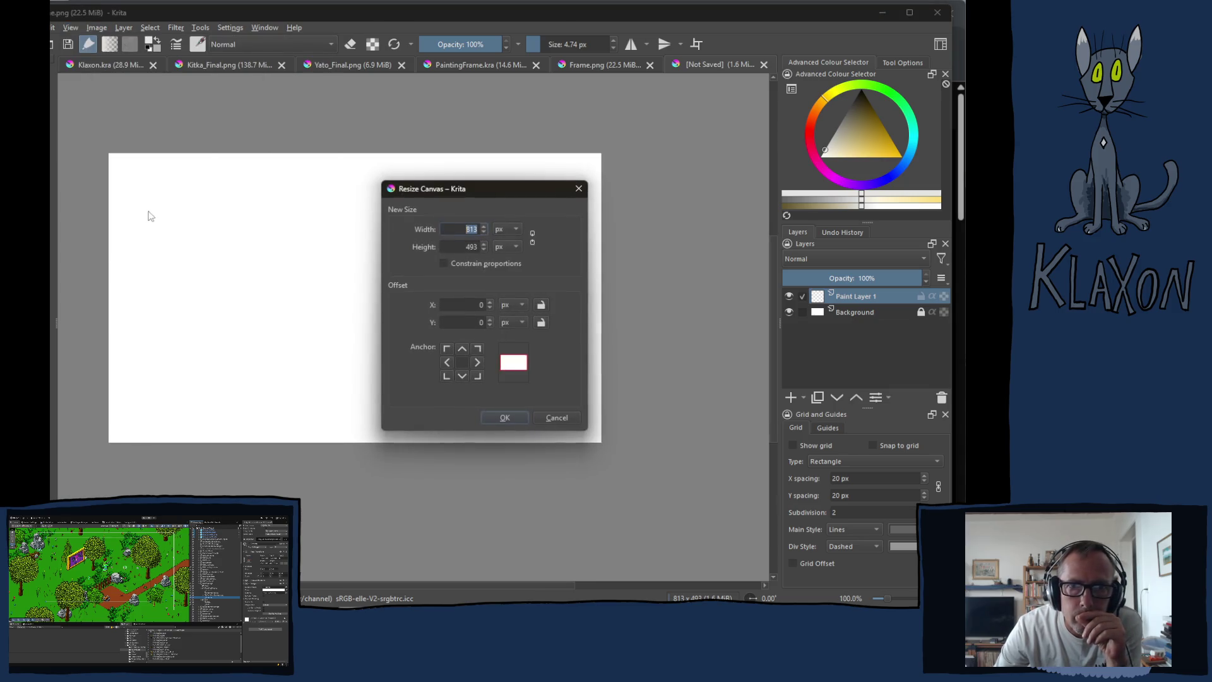
click(472, 229)
text(1920)
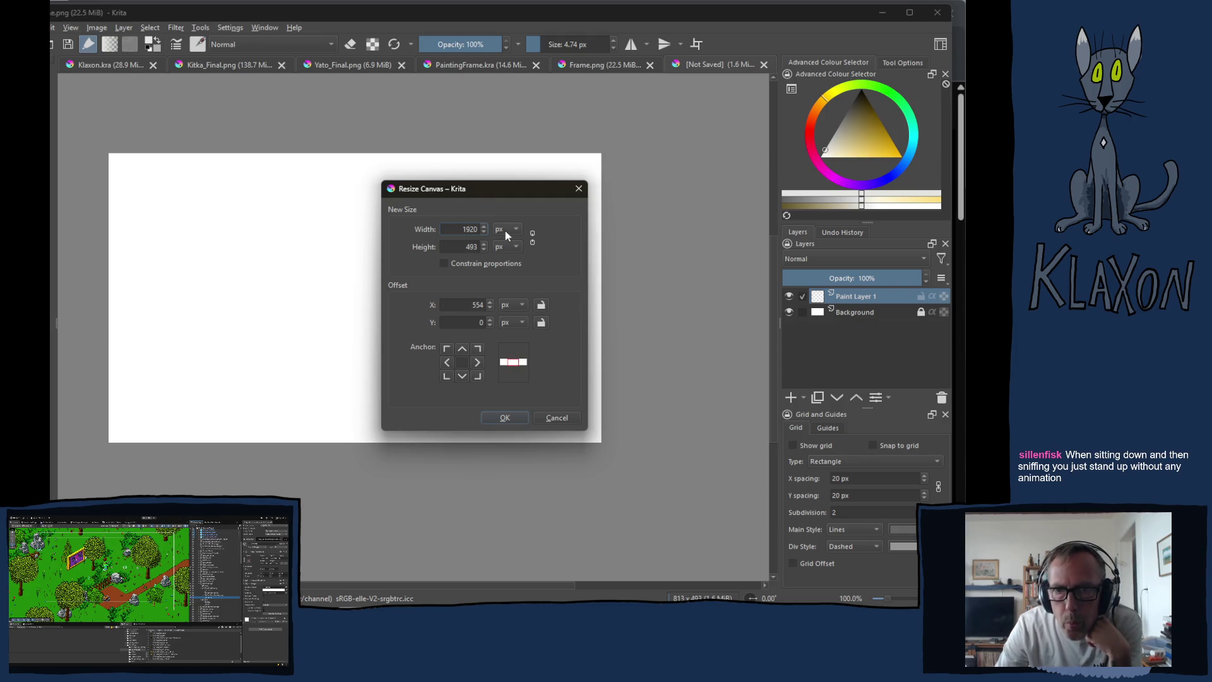
click(532, 237)
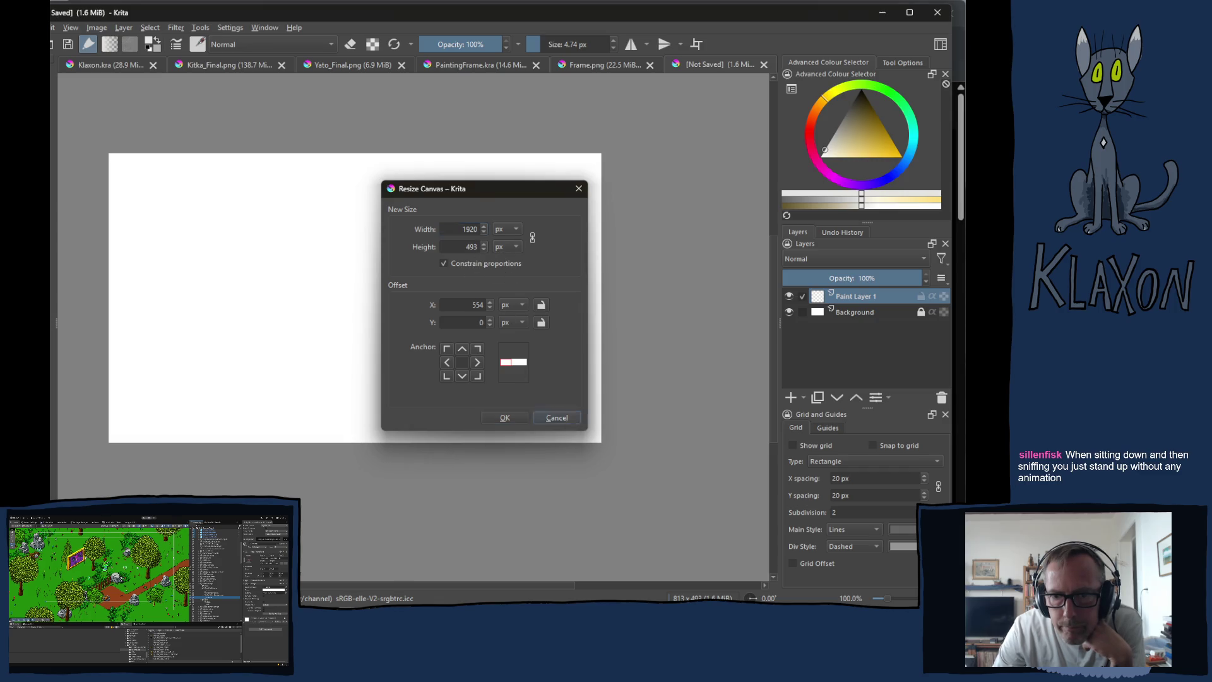
click(557, 418)
Resize the canvas to 733 × 411 pixels with proportions unlinked.
click(99, 27)
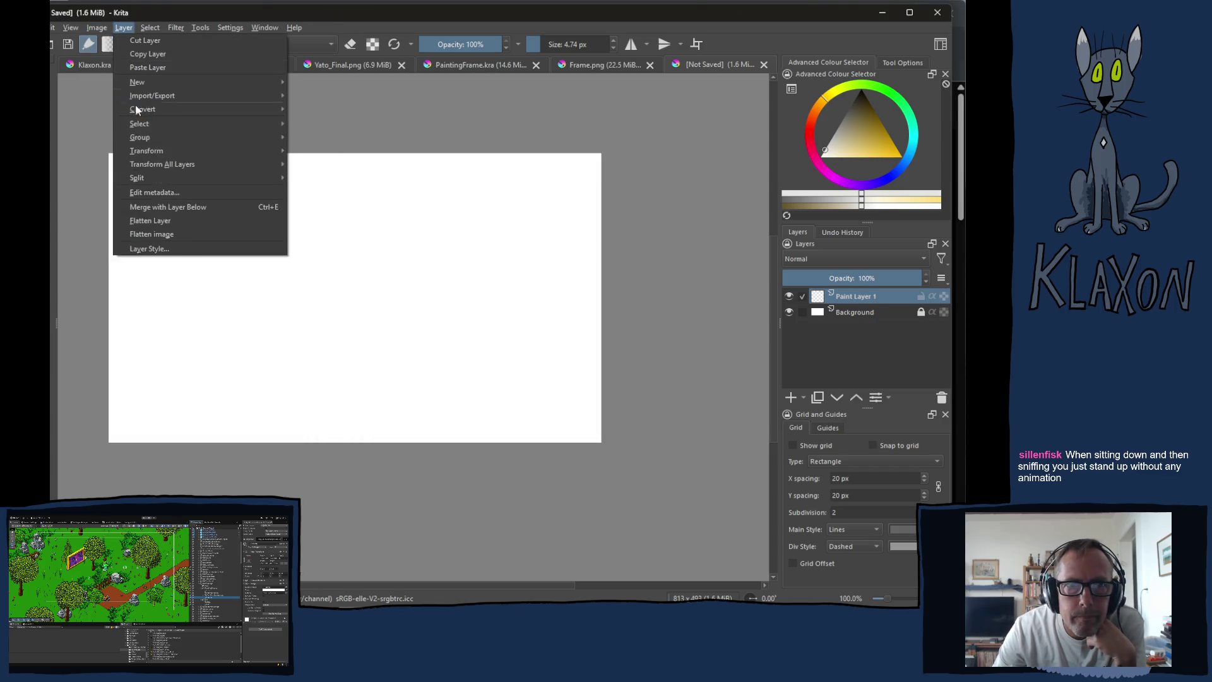
click(136, 193)
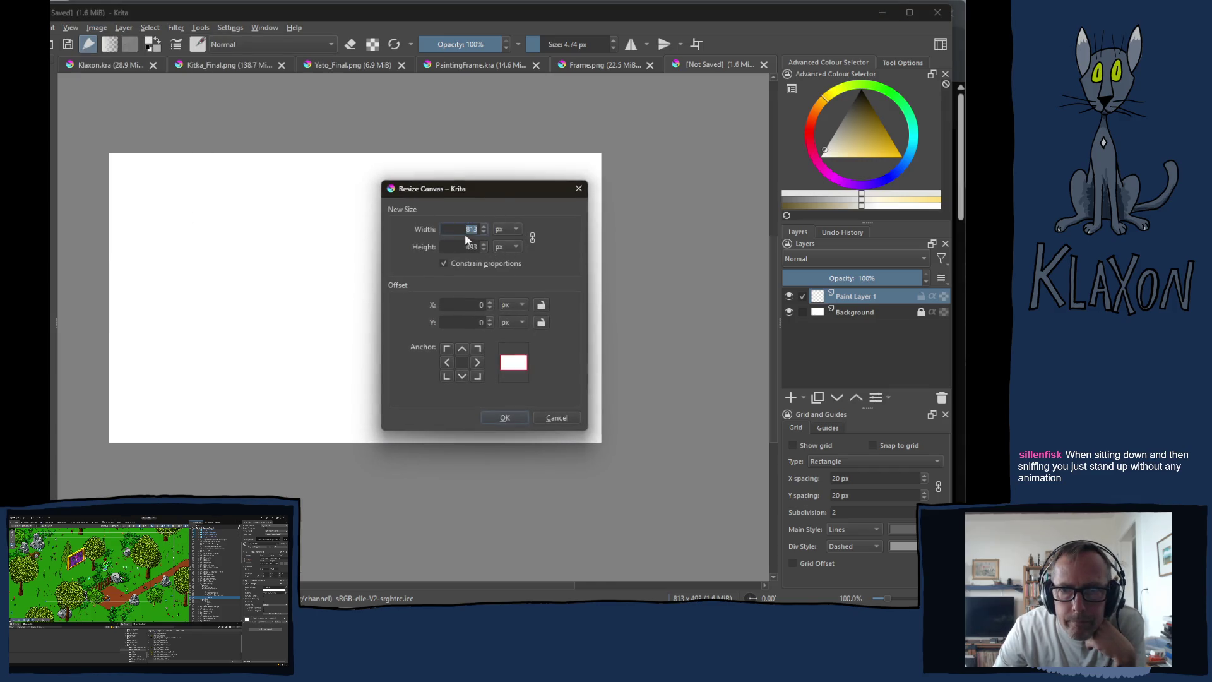
text(1920)
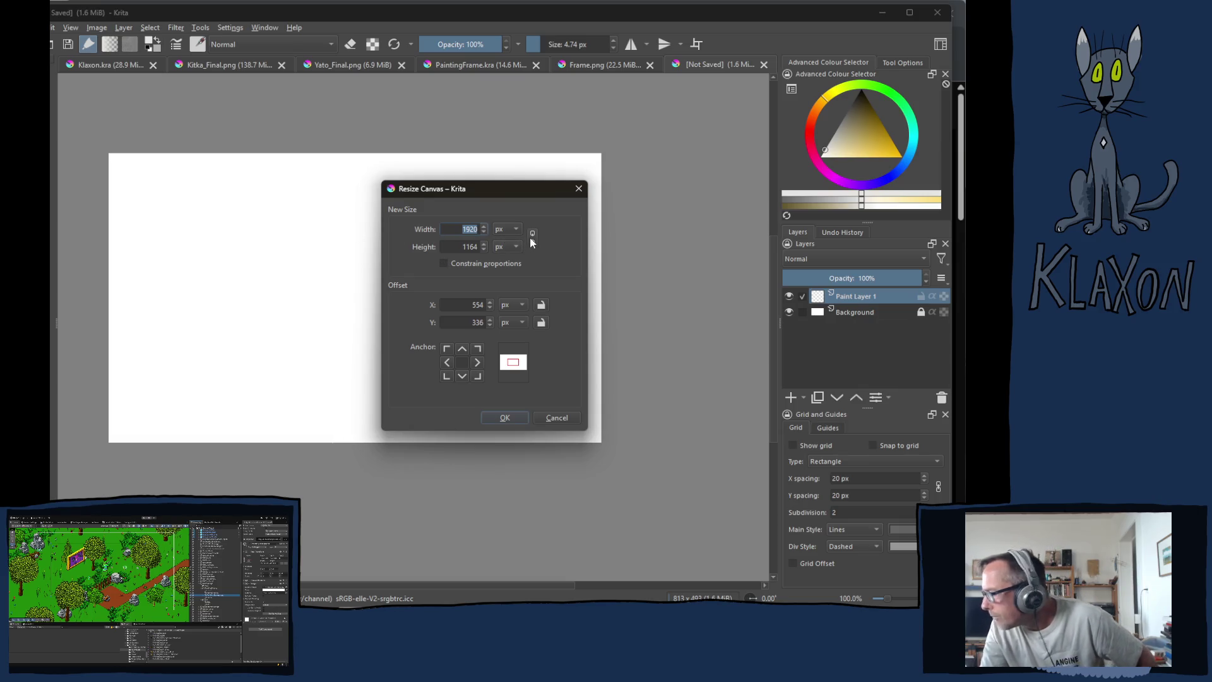
text(733)
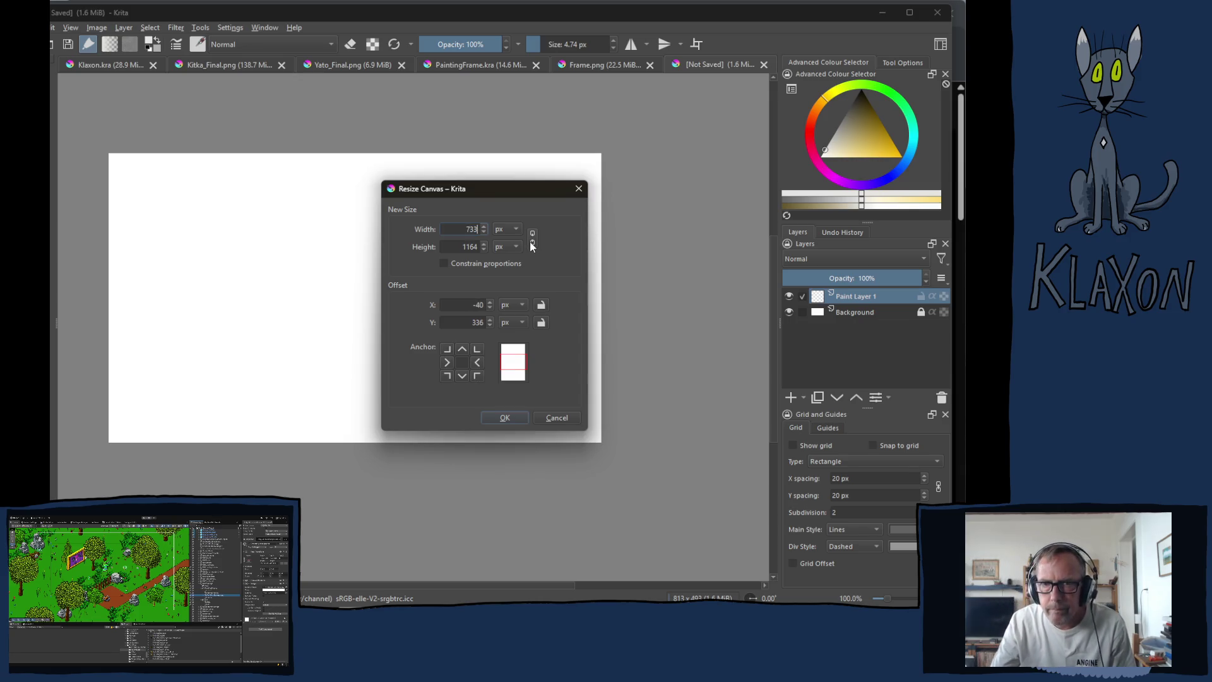
key(Tab)
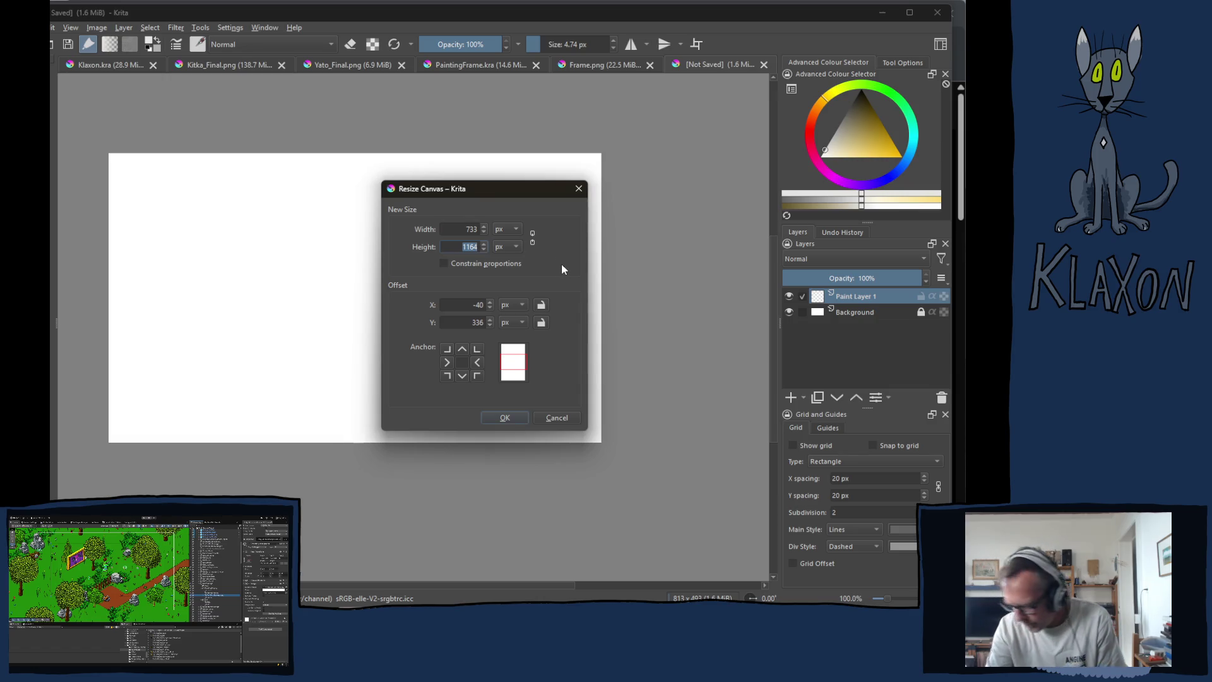
text(411)
key(Return)
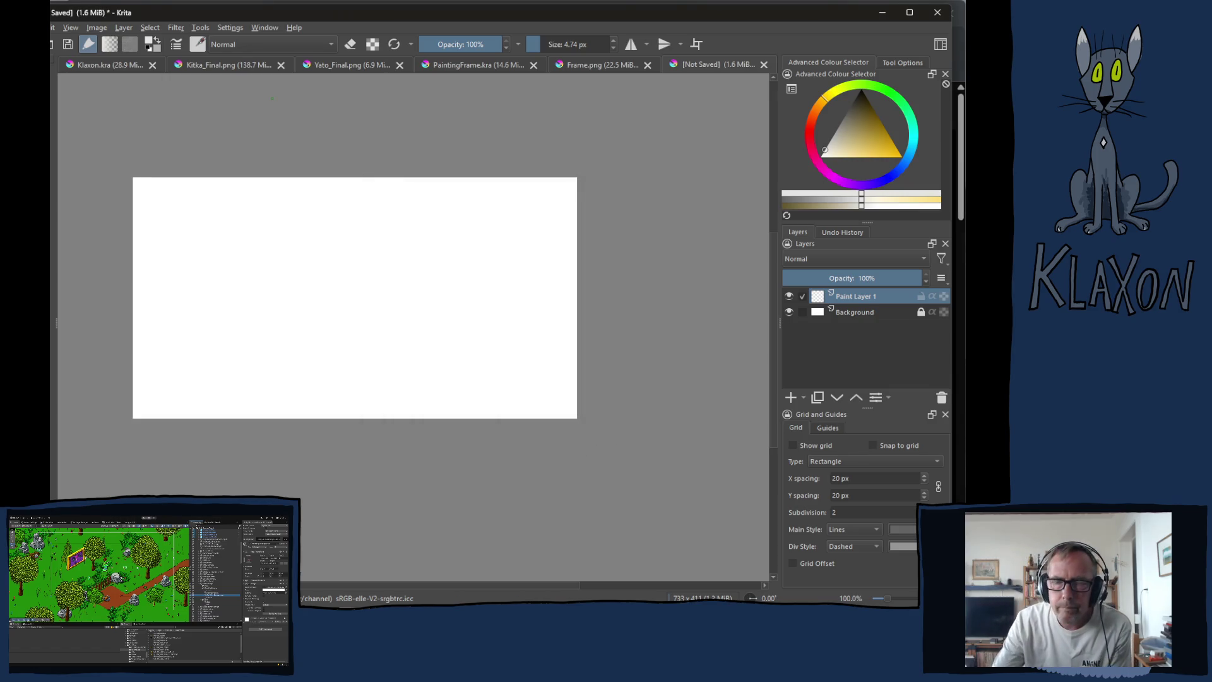
Check that a proportional 1920 width gives a 1077 height, then cancel, keeping 733 × 411.
click(98, 28)
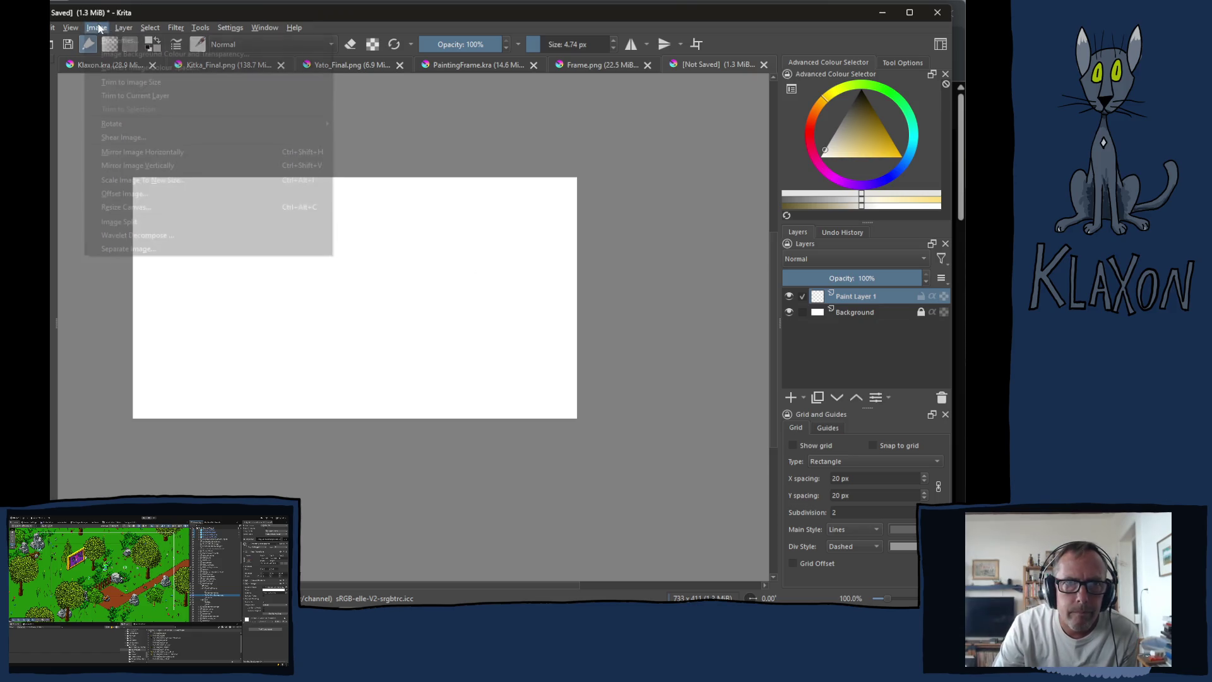
click(126, 207)
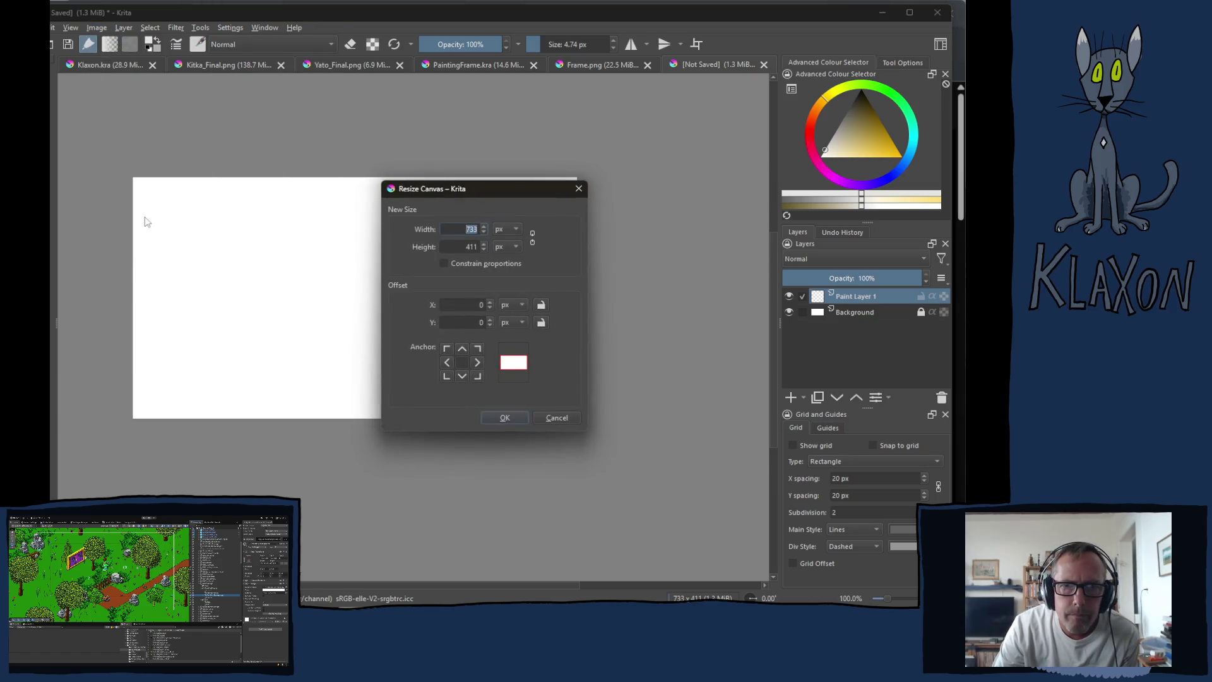
click(532, 237)
text(1920)
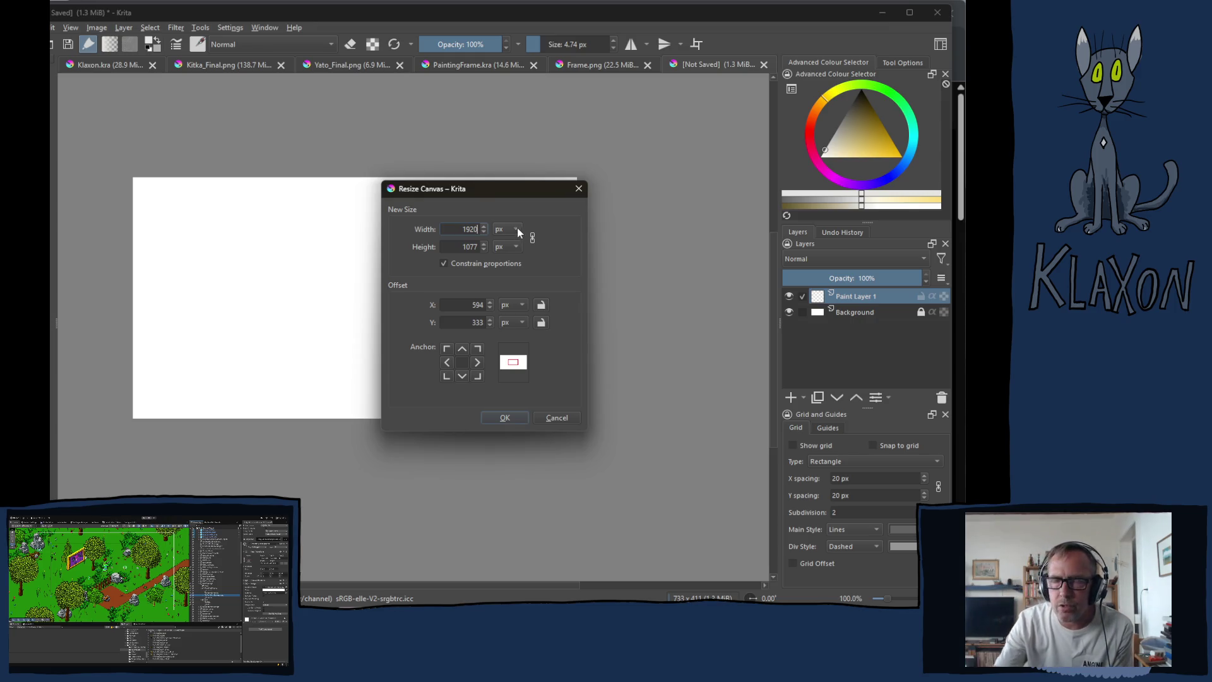
click(556, 418)
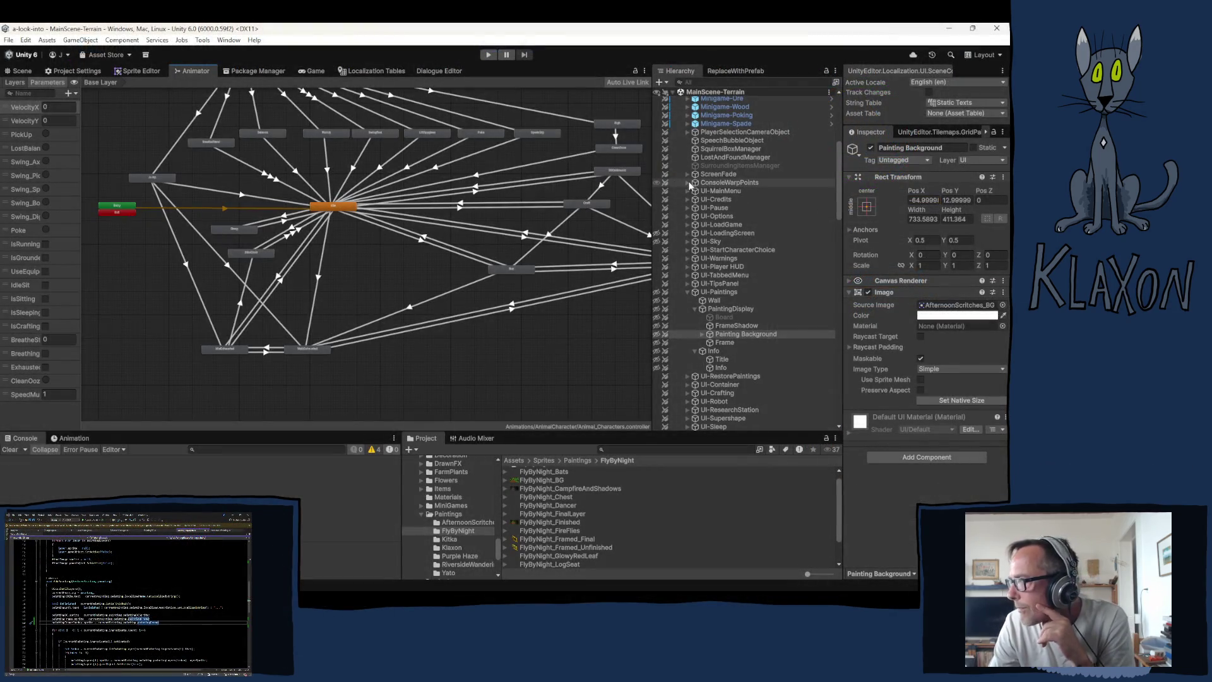
Select Animal_Characters and show its Base Layer graph in the Animator.
scroll(736, 144, up, 5)
click(742, 130)
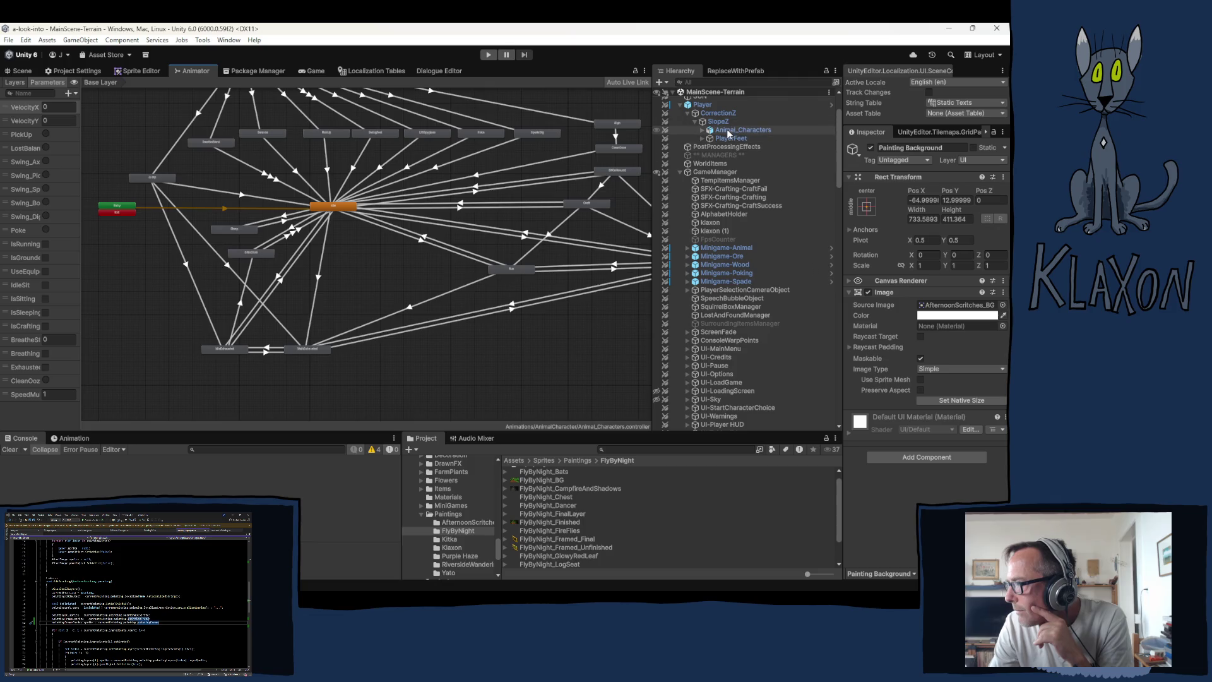
click(356, 248)
right_click(313, 292)
click(348, 169)
scroll(335, 142, up, 5)
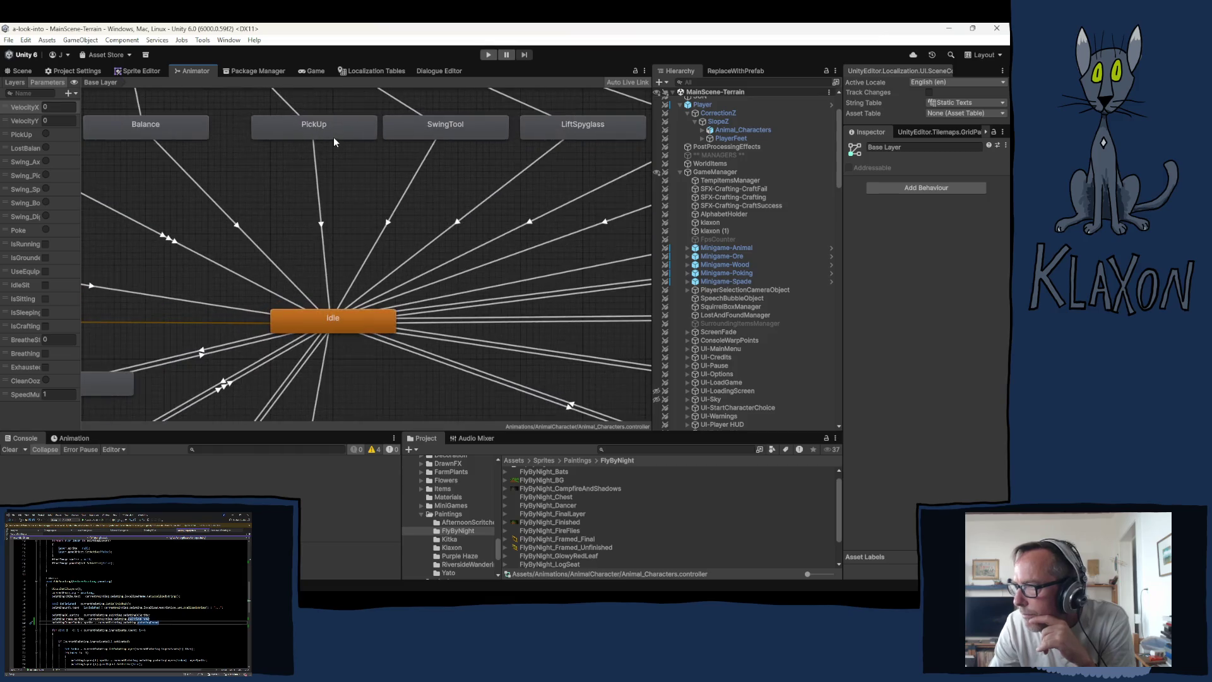
Pan across the graph past BreatheBlend, Sleep, SwingTool, Poke, SpadeDig and Walk, ending at Idle.
mouse_move(179, 209)
mouse_down()
mouse_move(312, 238)
mouse_move(461, 241)
mouse_move(430, 243)
mouse_up()
drag(525, 230, 424, 228)
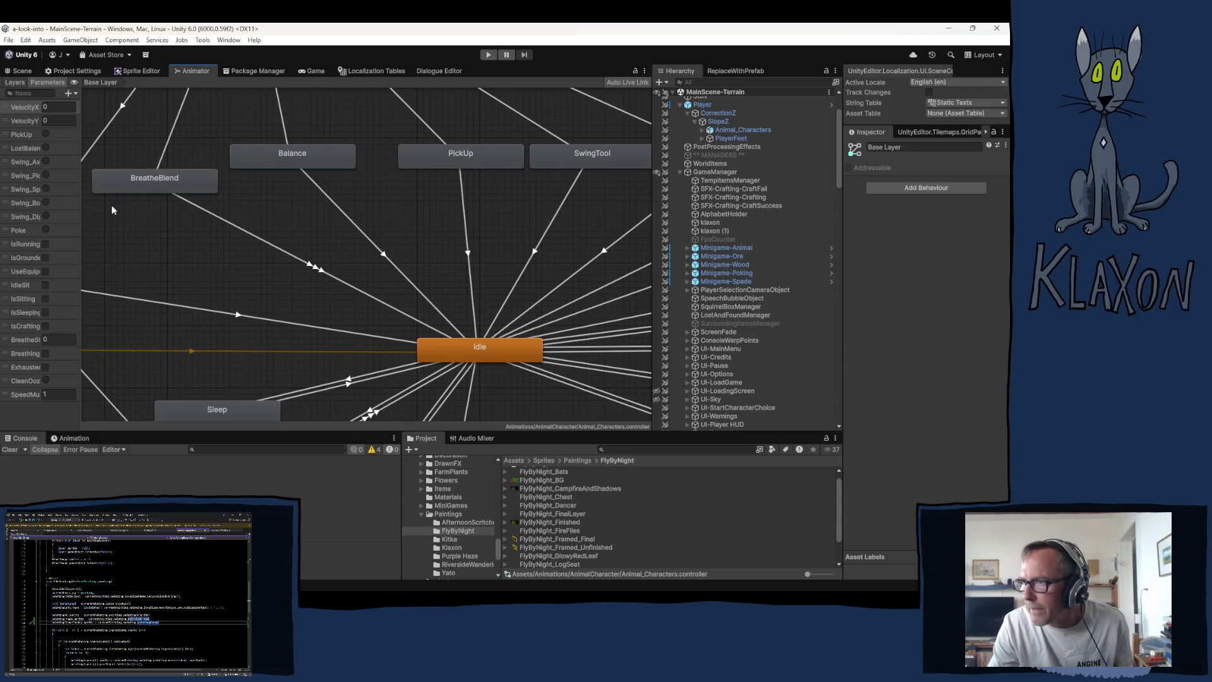
drag(548, 216, 327, 203)
mouse_move(540, 210)
mouse_down()
mouse_move(335, 197)
mouse_move(476, 211)
mouse_move(412, 230)
mouse_move(404, 267)
mouse_move(404, 238)
mouse_up()
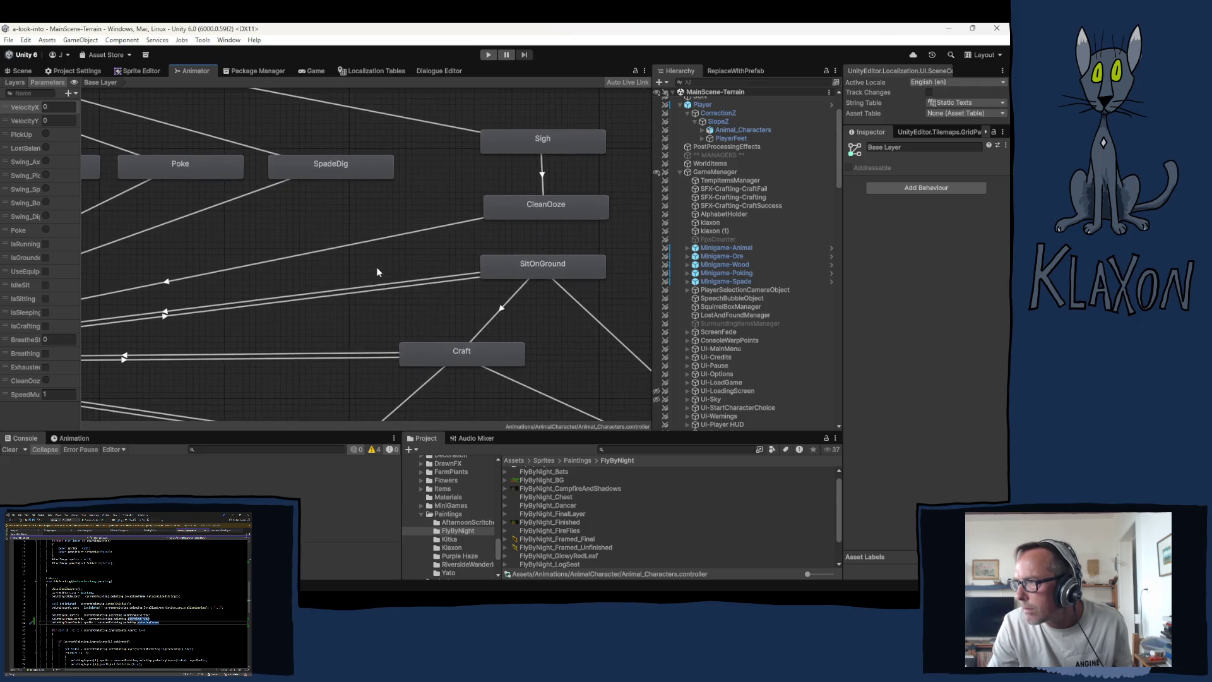
drag(344, 314, 273, 176)
mouse_move(521, 270)
mouse_down()
mouse_move(460, 216)
mouse_move(281, 207)
mouse_move(490, 146)
mouse_move(468, 200)
mouse_move(395, 167)
mouse_move(260, 221)
mouse_move(359, 227)
mouse_move(387, 327)
mouse_move(348, 311)
mouse_up()
mouse_move(396, 204)
mouse_down()
mouse_move(373, 214)
mouse_move(404, 263)
mouse_move(357, 215)
mouse_move(358, 251)
mouse_up()
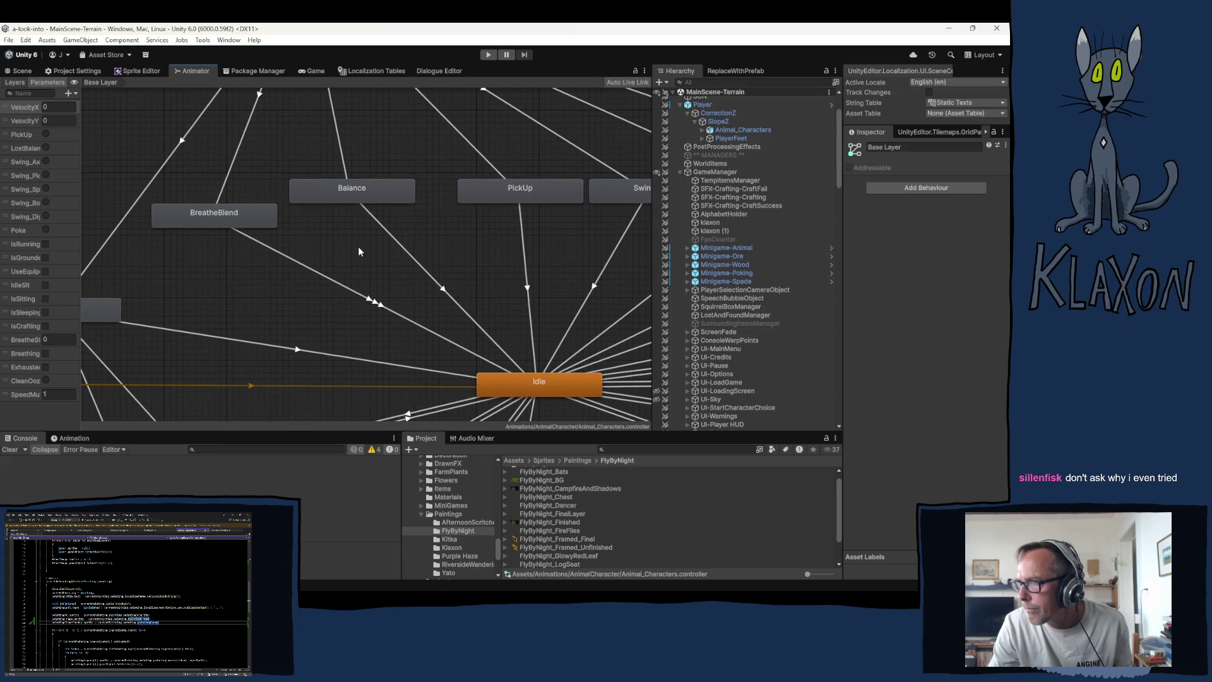
Inspect the Any State to BreatheBlend transition conditions and the BreatheBlend state settings.
click(257, 96)
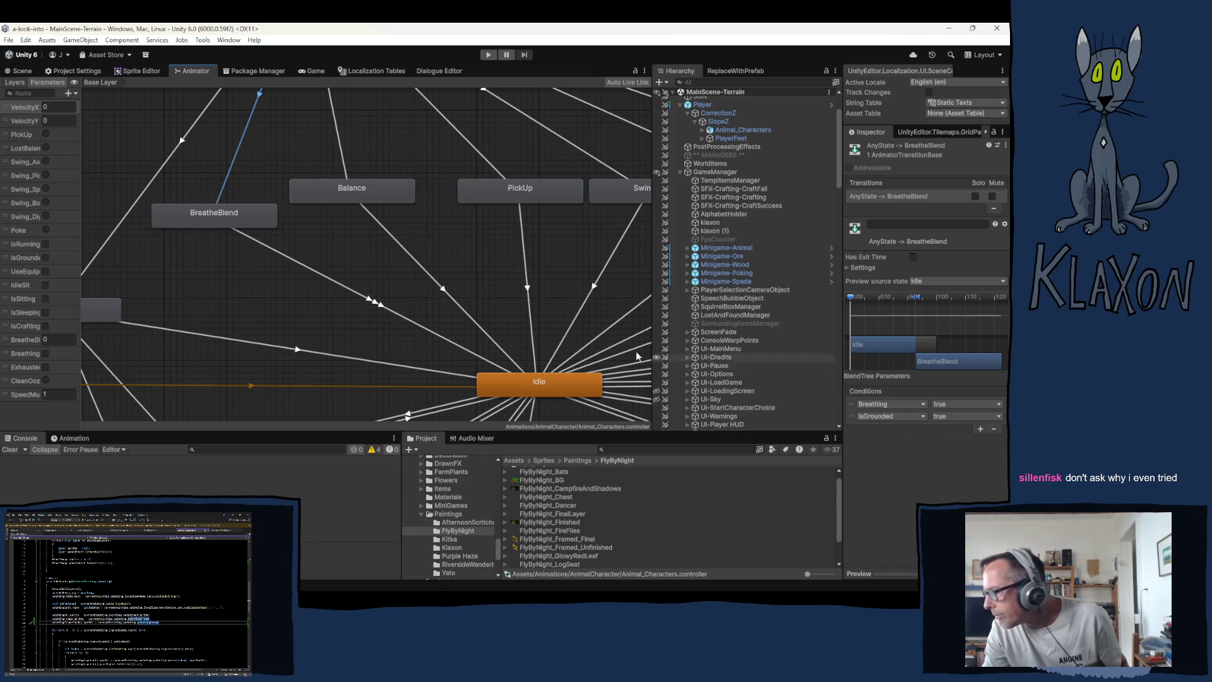
drag(321, 158, 369, 360)
scroll(369, 360, down, 5)
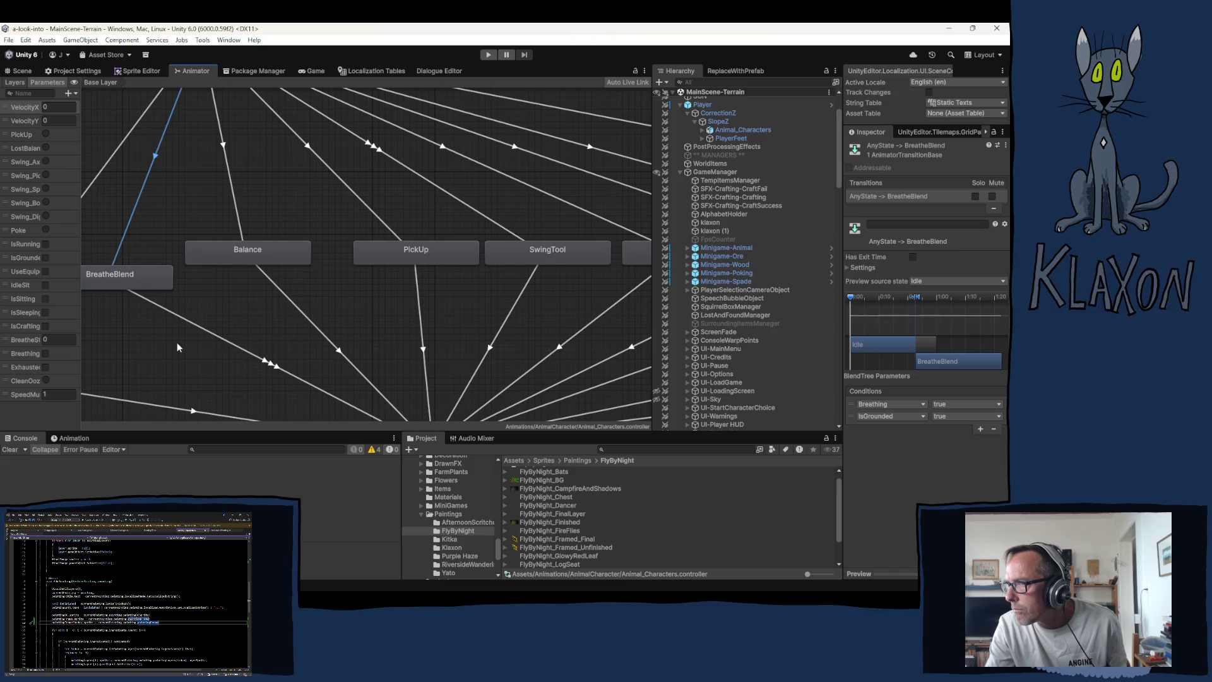
click(114, 273)
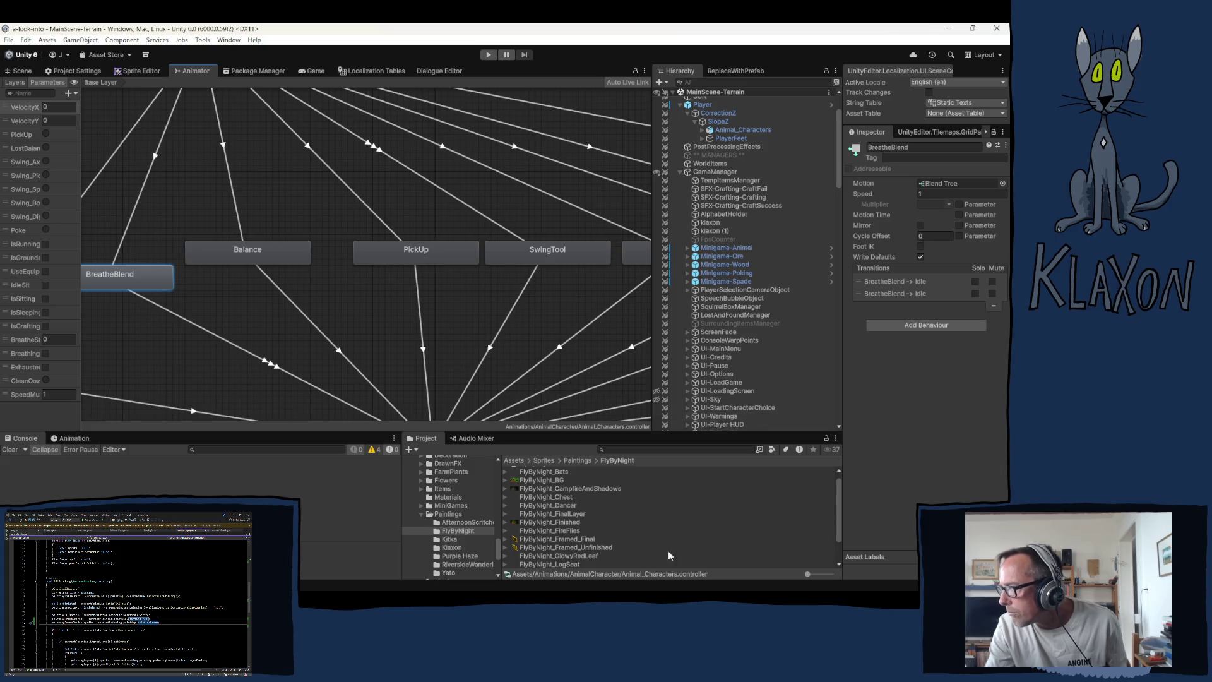
Load the Breathe clip for Animal_Characters in the Animation window and preview it in the scene.
click(750, 131)
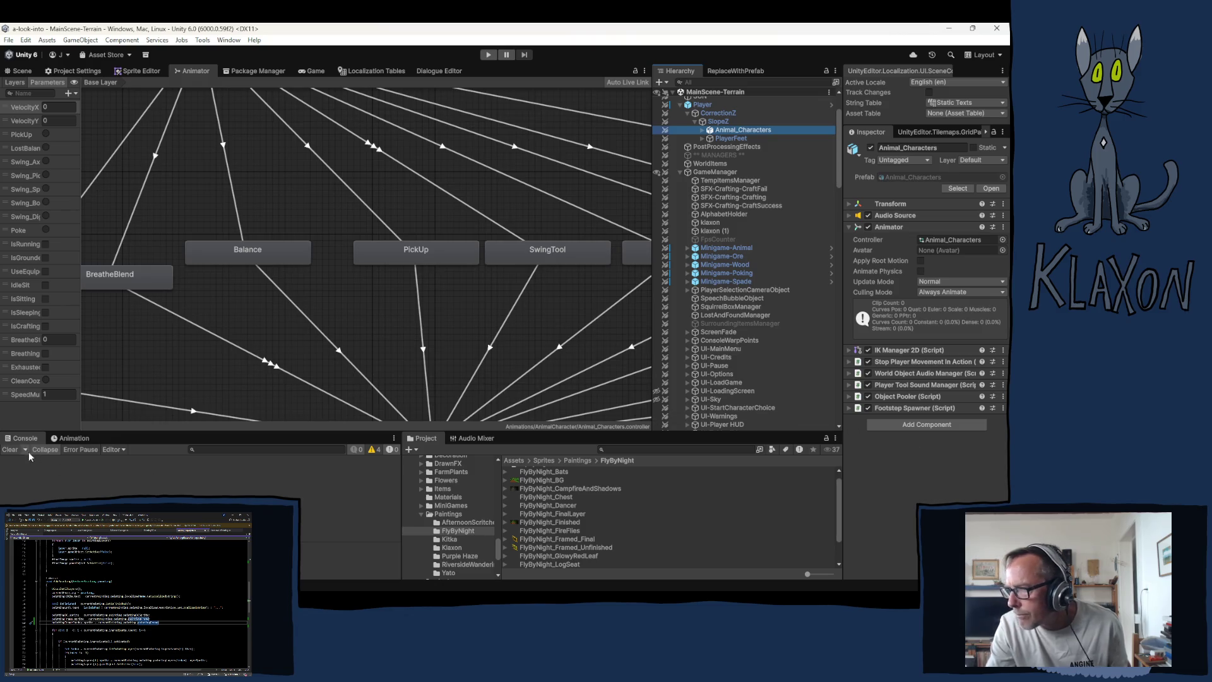
click(64, 69)
click(23, 70)
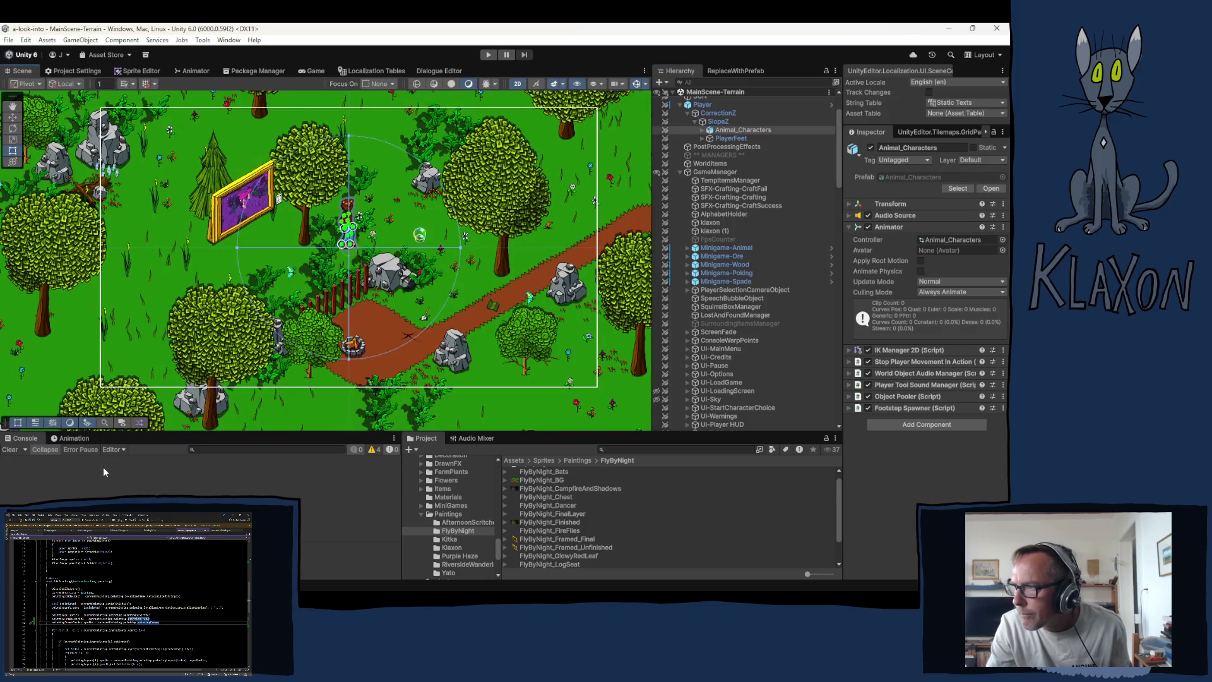
click(71, 438)
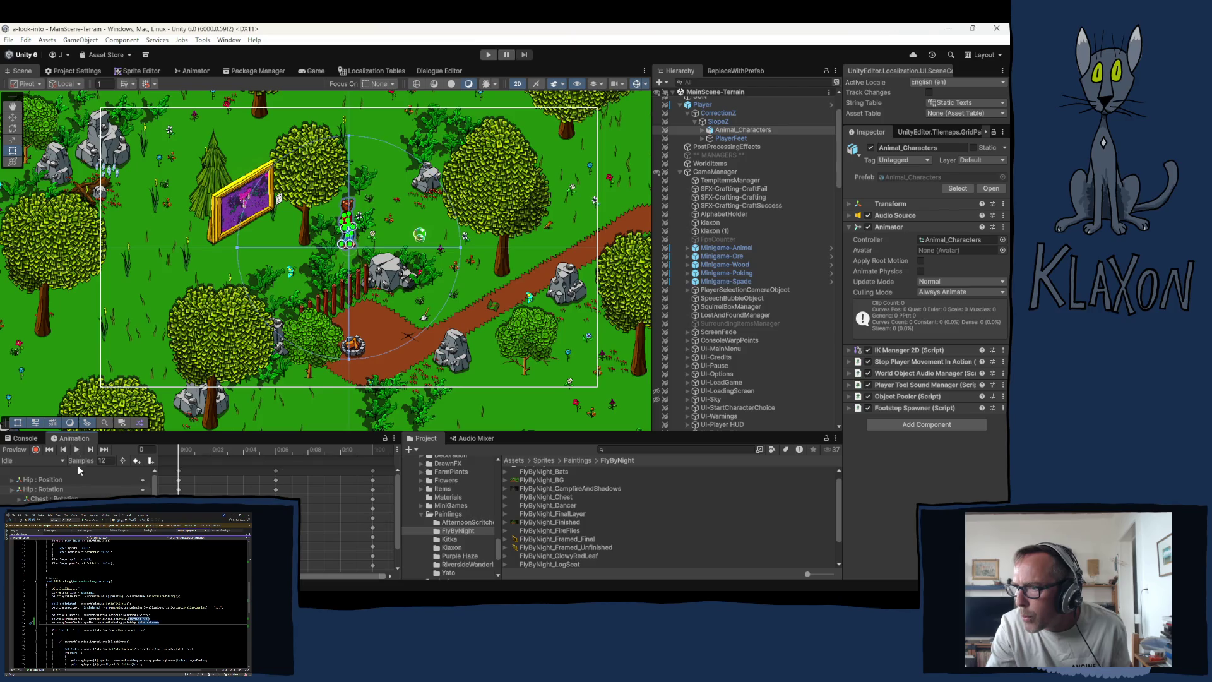
click(40, 460)
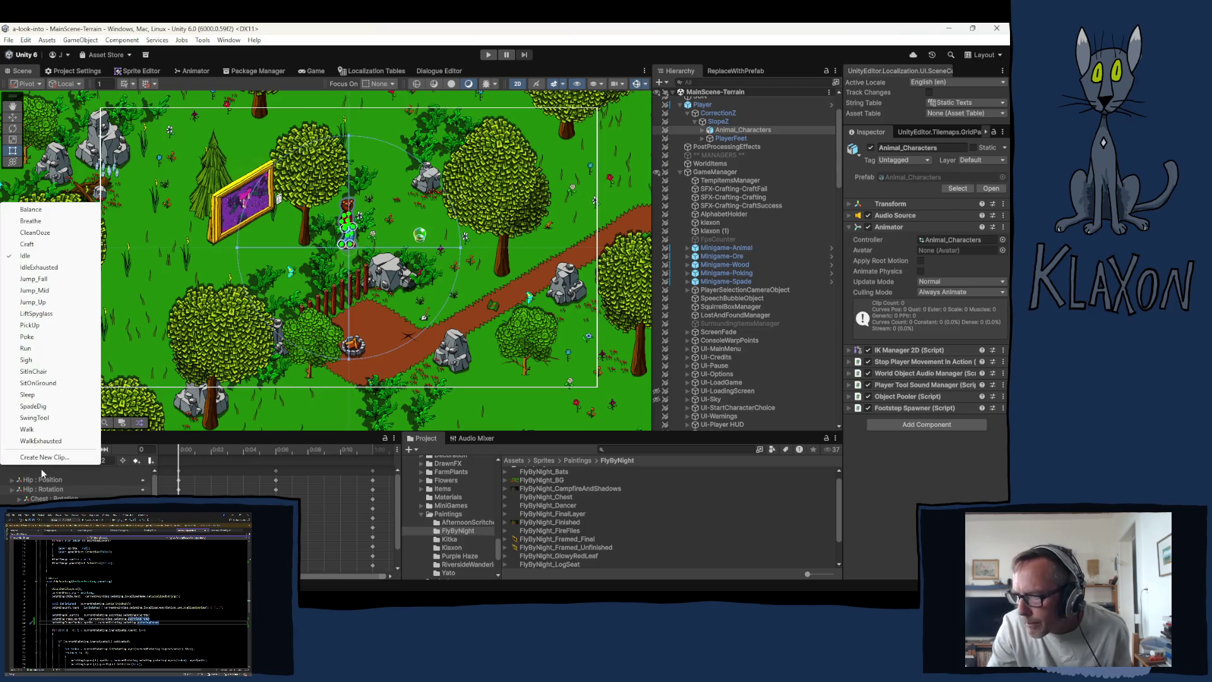
click(30, 221)
click(14, 449)
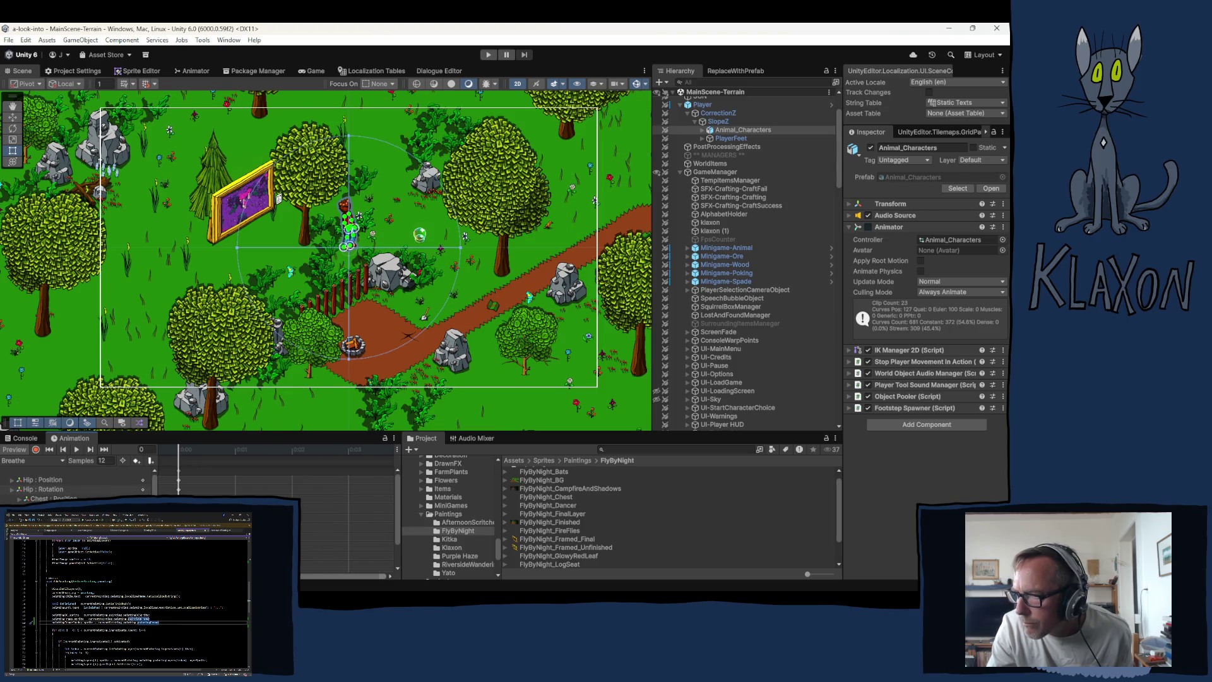
click(11, 453)
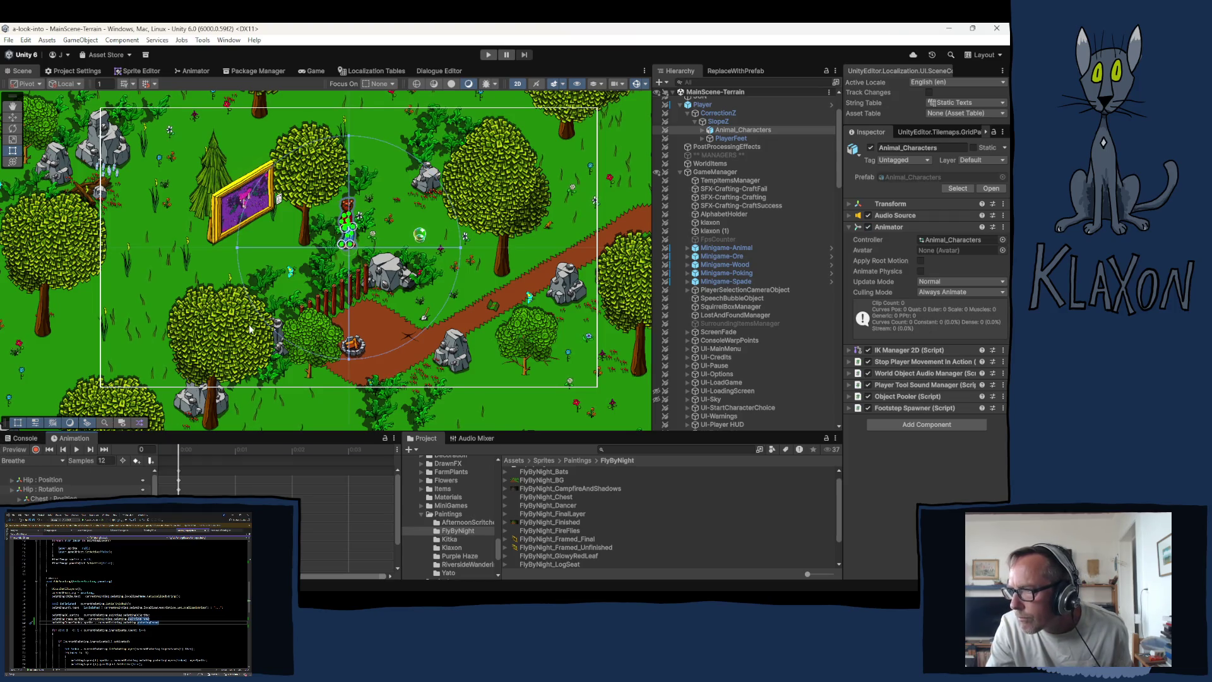
click(187, 70)
Zoom and pan the Base Layer graph to survey the Any State and Idle transitions.
scroll(334, 282, down, 5)
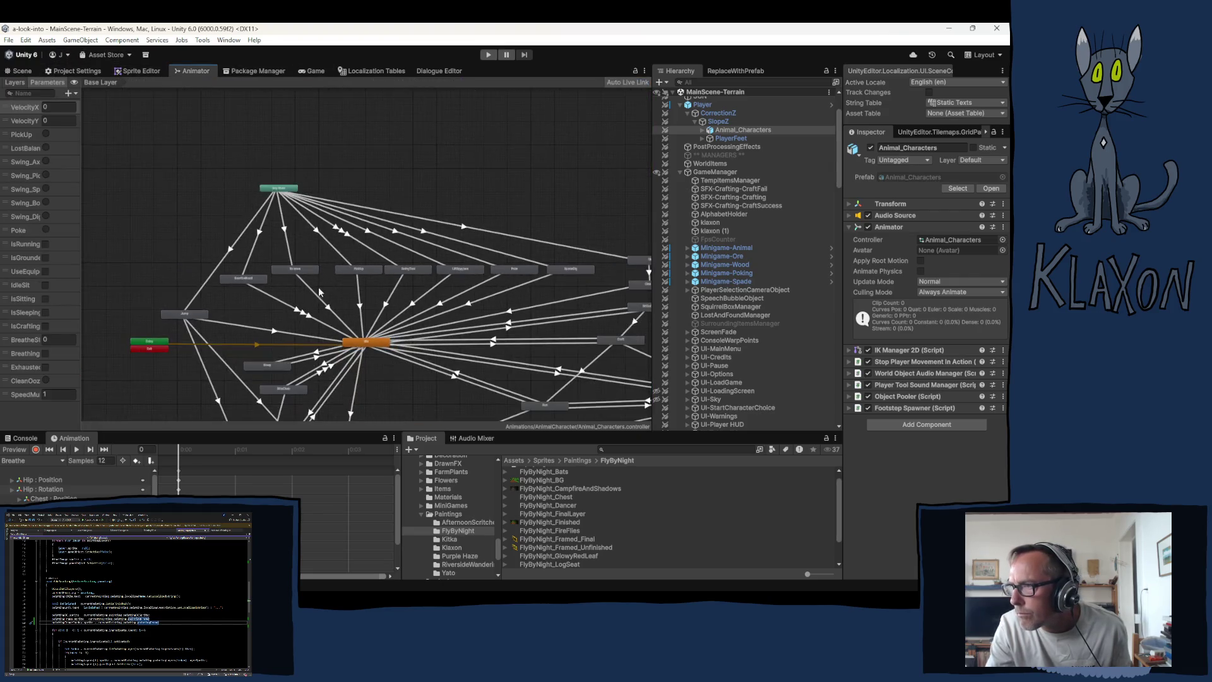
scroll(256, 304, up, 3)
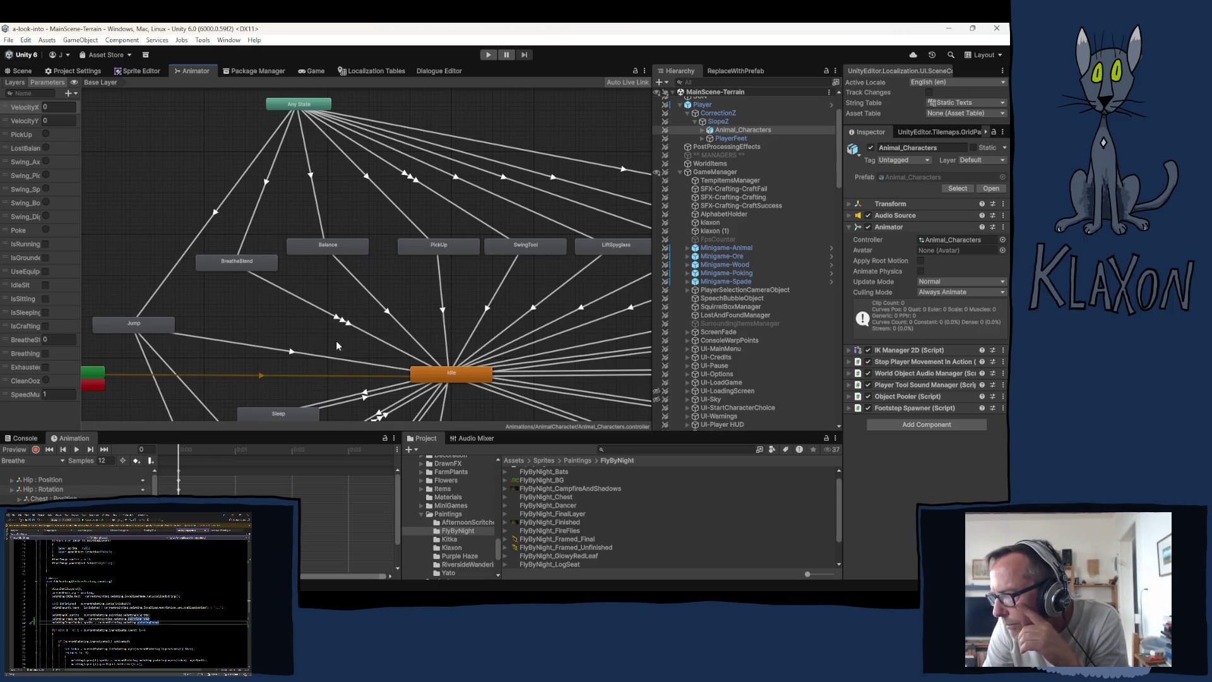
right_click(285, 294)
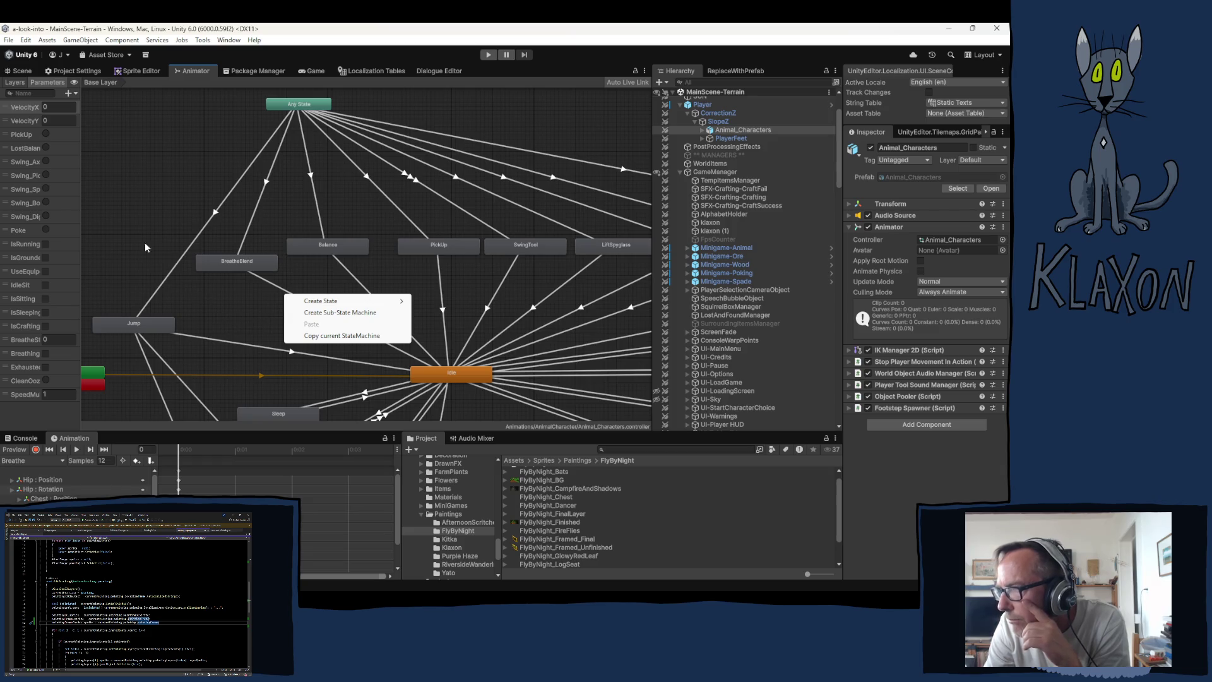
click(318, 28)
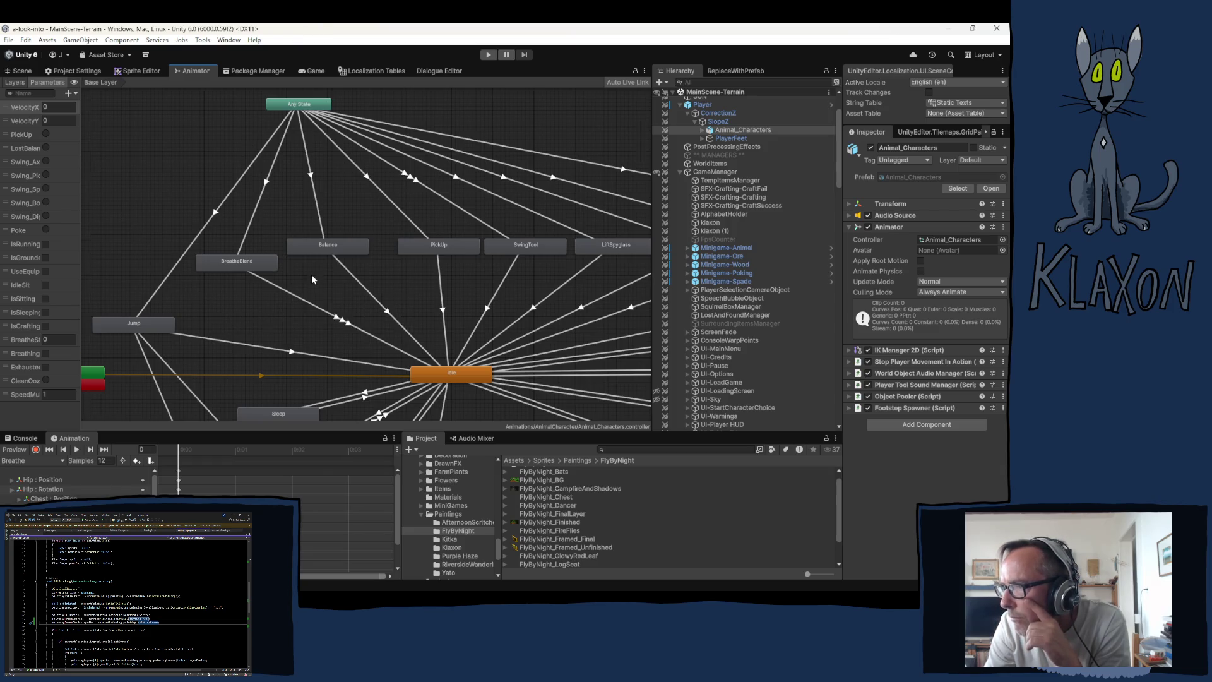
scroll(312, 276, down, 2)
scroll(362, 405, up, 2)
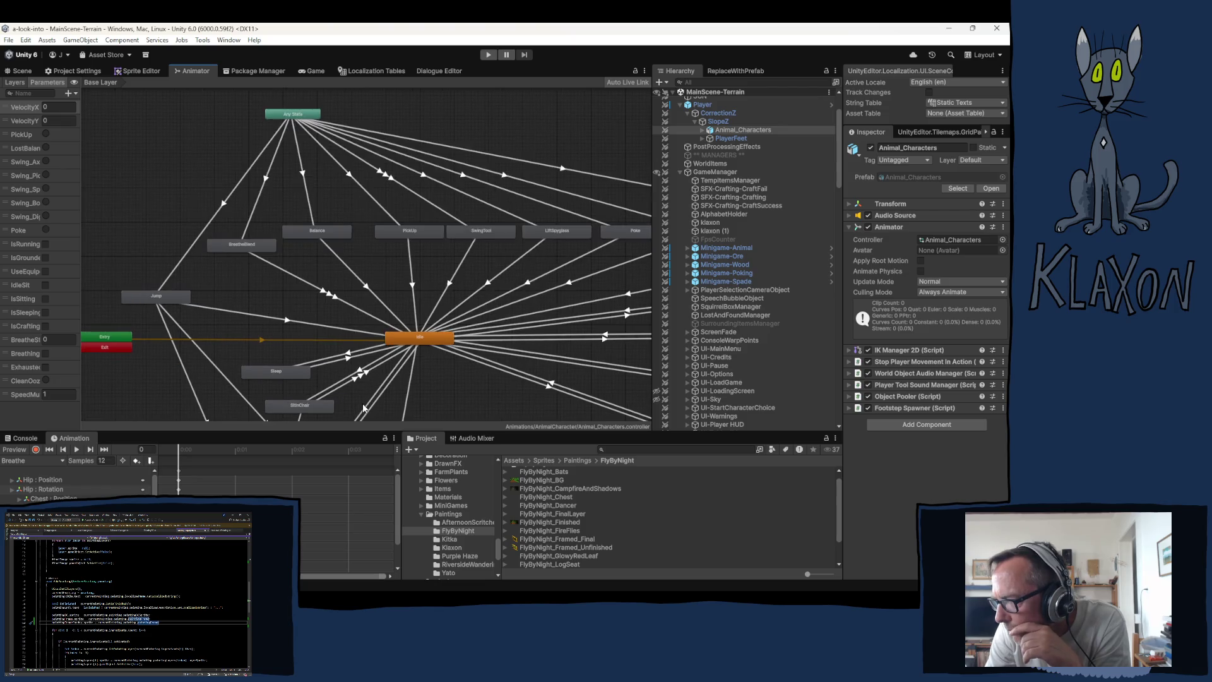
scroll(363, 406, down, 1)
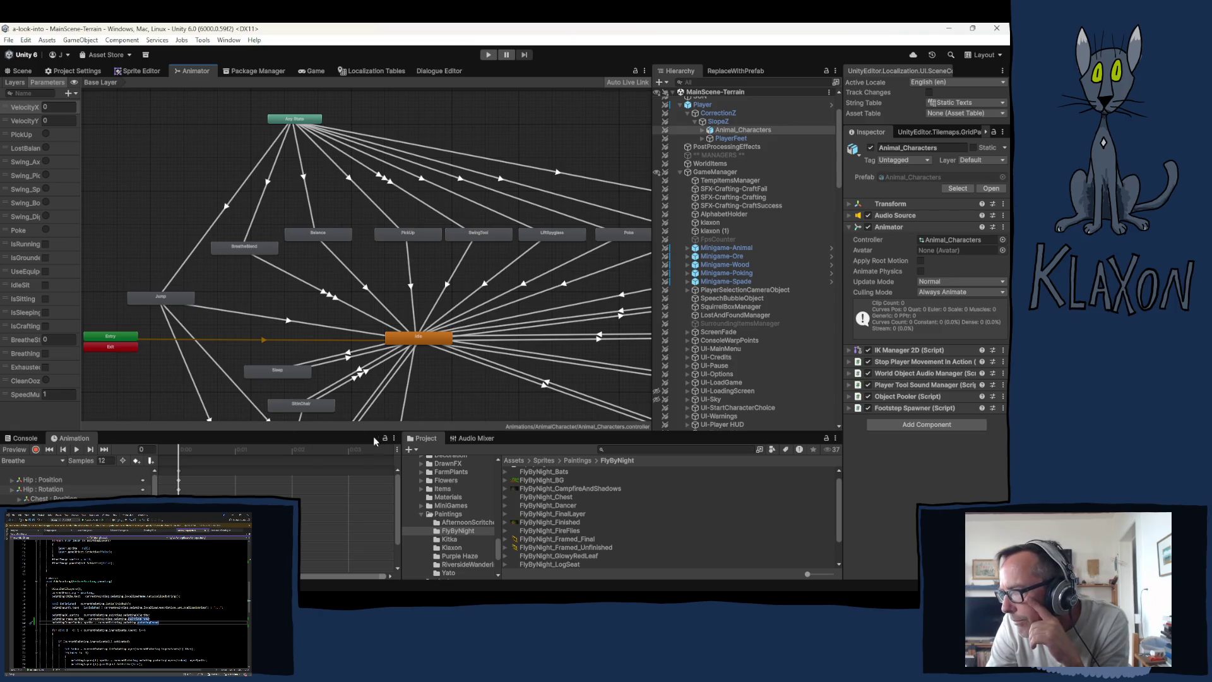
scroll(242, 361, down, 2)
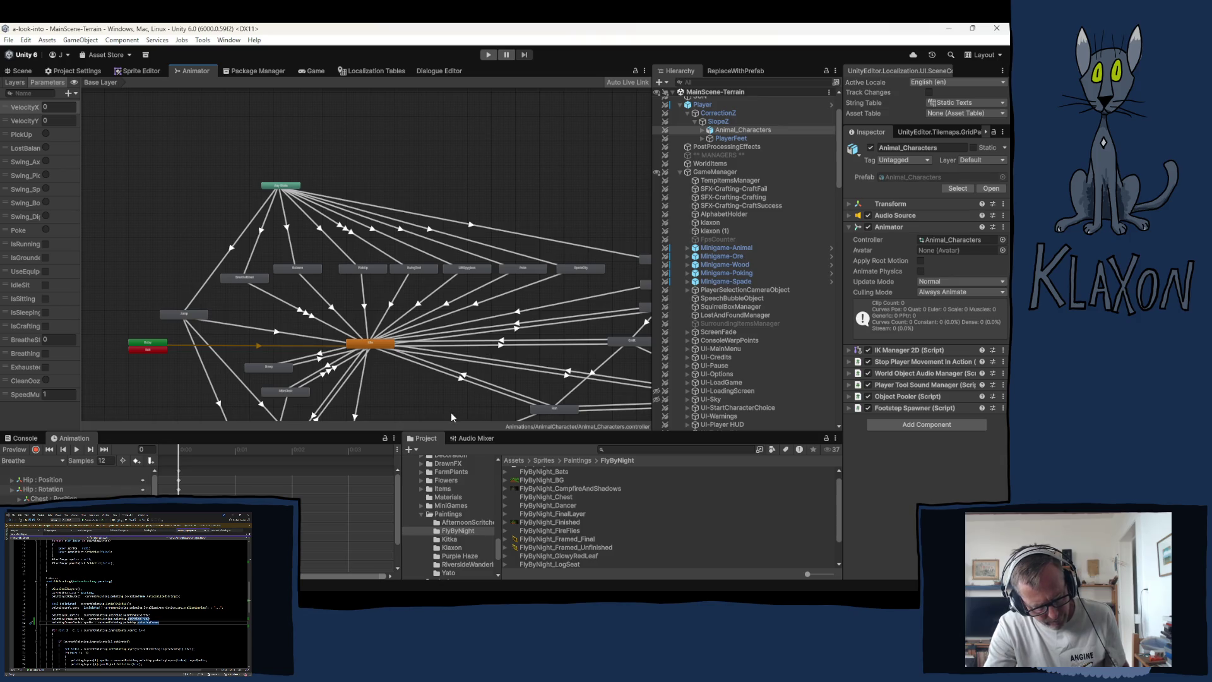
mouse_move(452, 411)
mouse_down()
mouse_move(354, 282)
mouse_move(277, 291)
mouse_move(300, 353)
mouse_up()
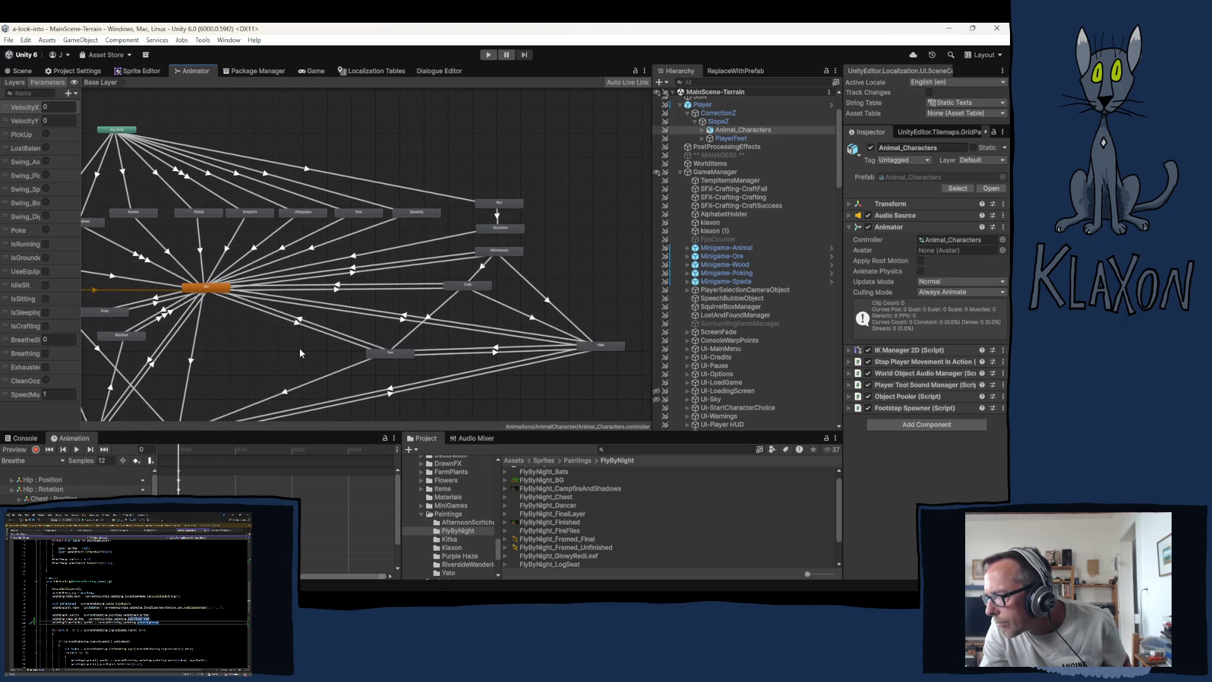
Frame the whole Animator graph, then bring up the Frame.png document in Krita.
scroll(541, 216, up, 5)
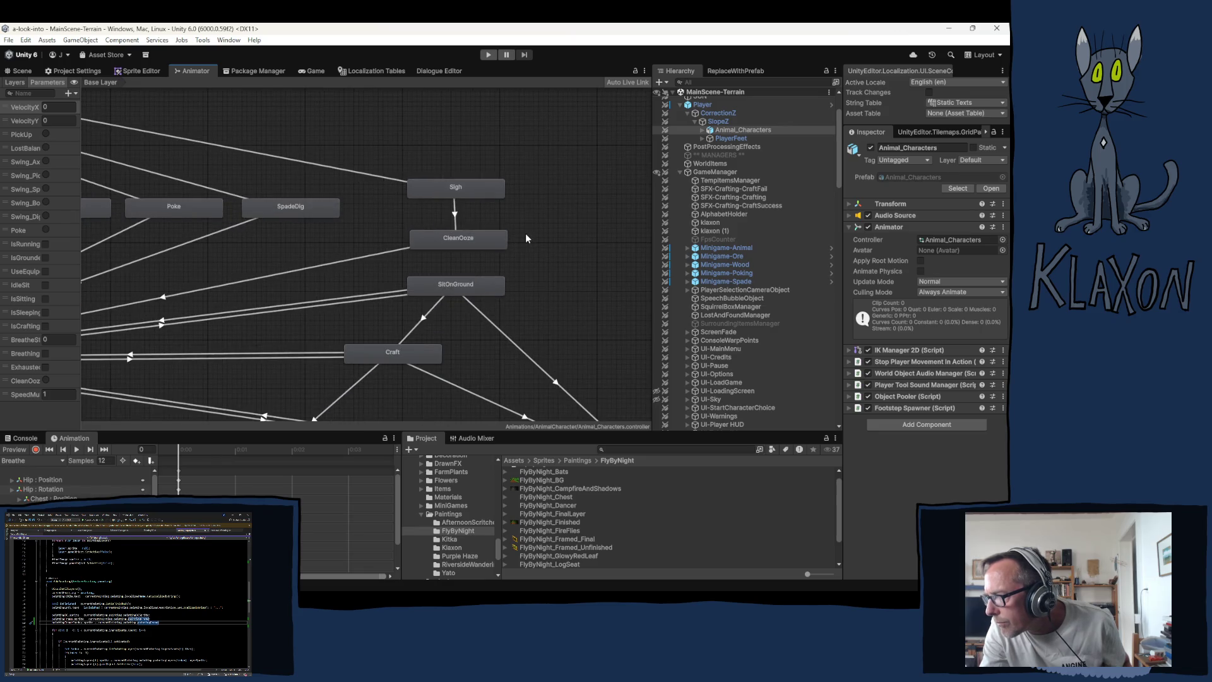
scroll(524, 236, down, 5)
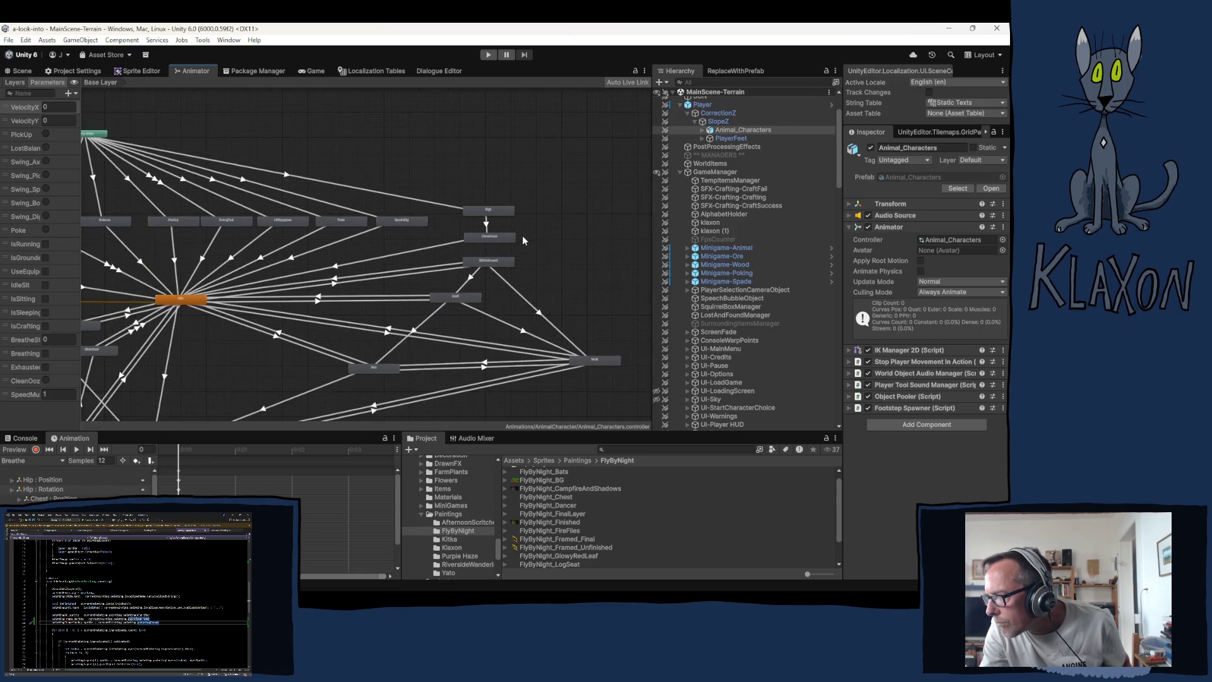
drag(214, 238, 246, 244)
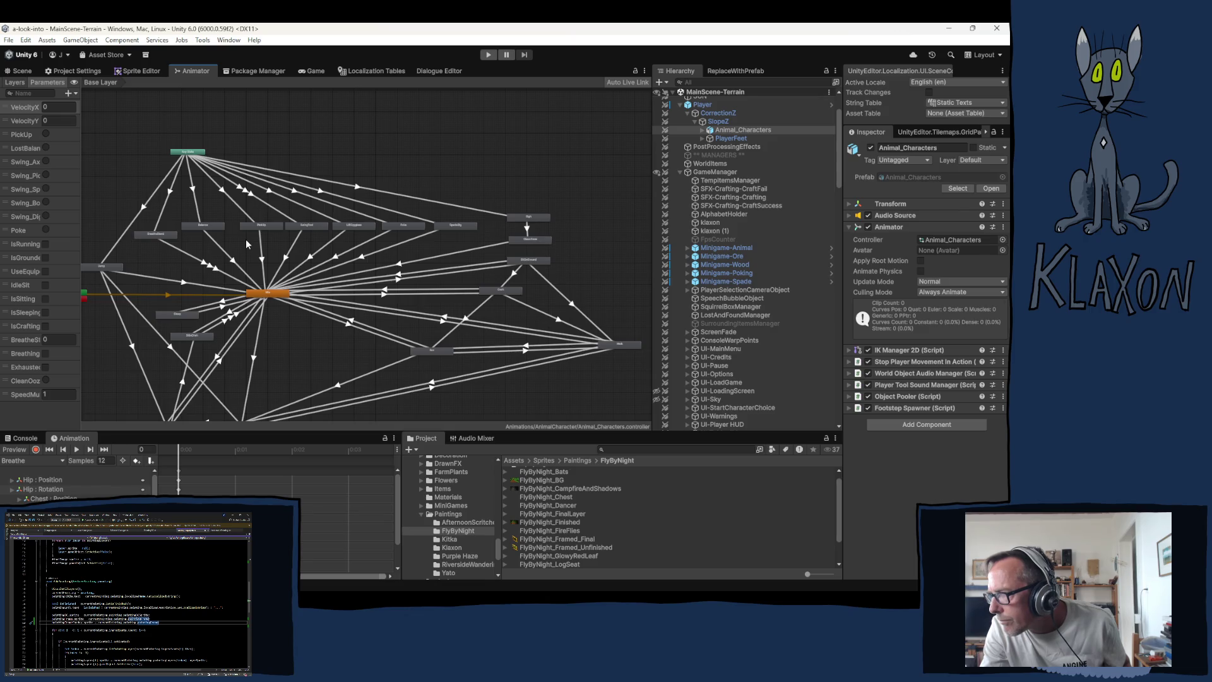
click(312, 248)
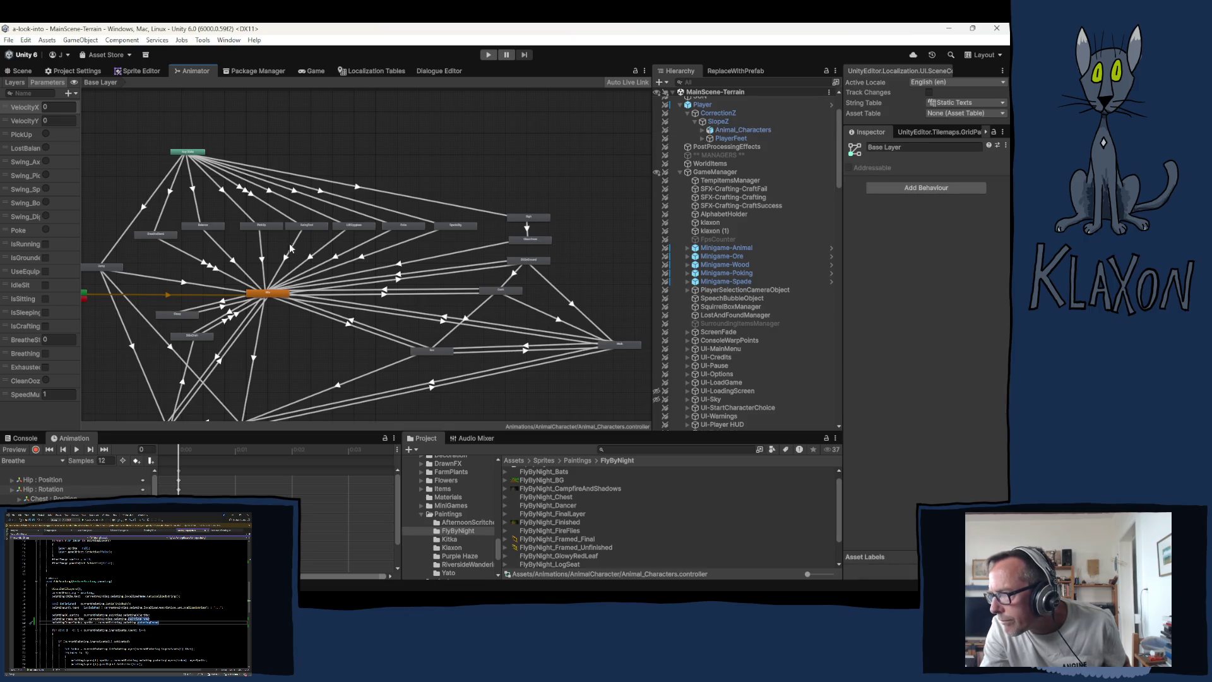
key(a)
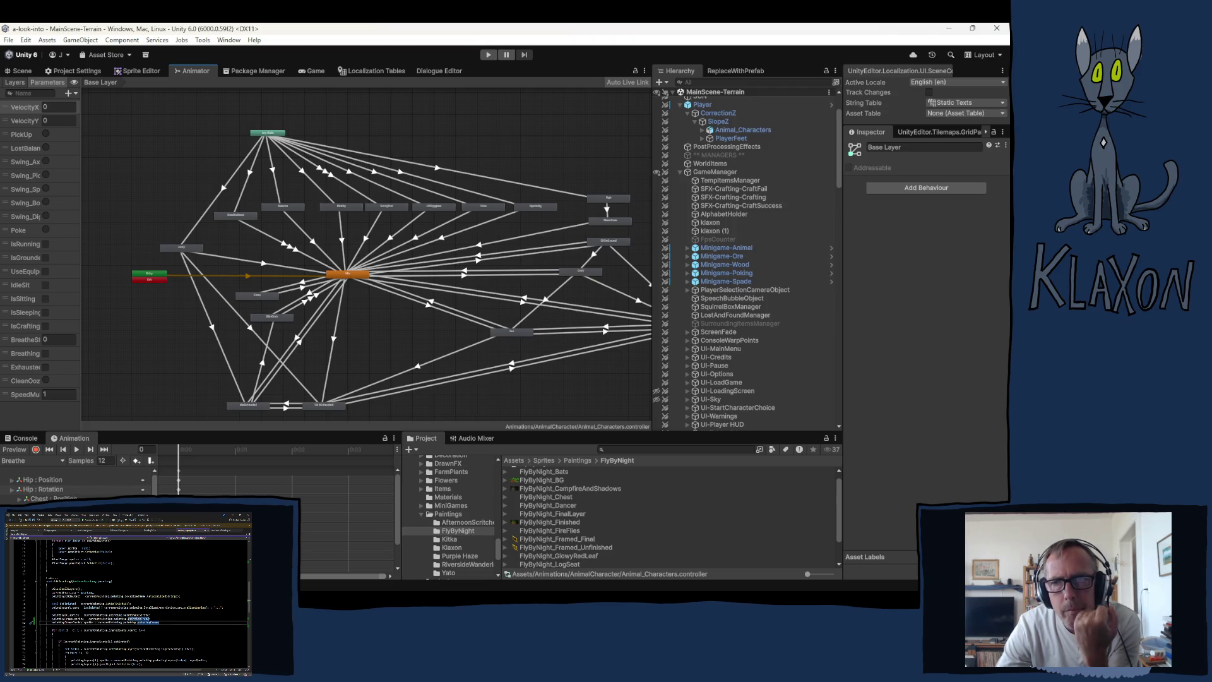
key(alt+Tab)
click(611, 68)
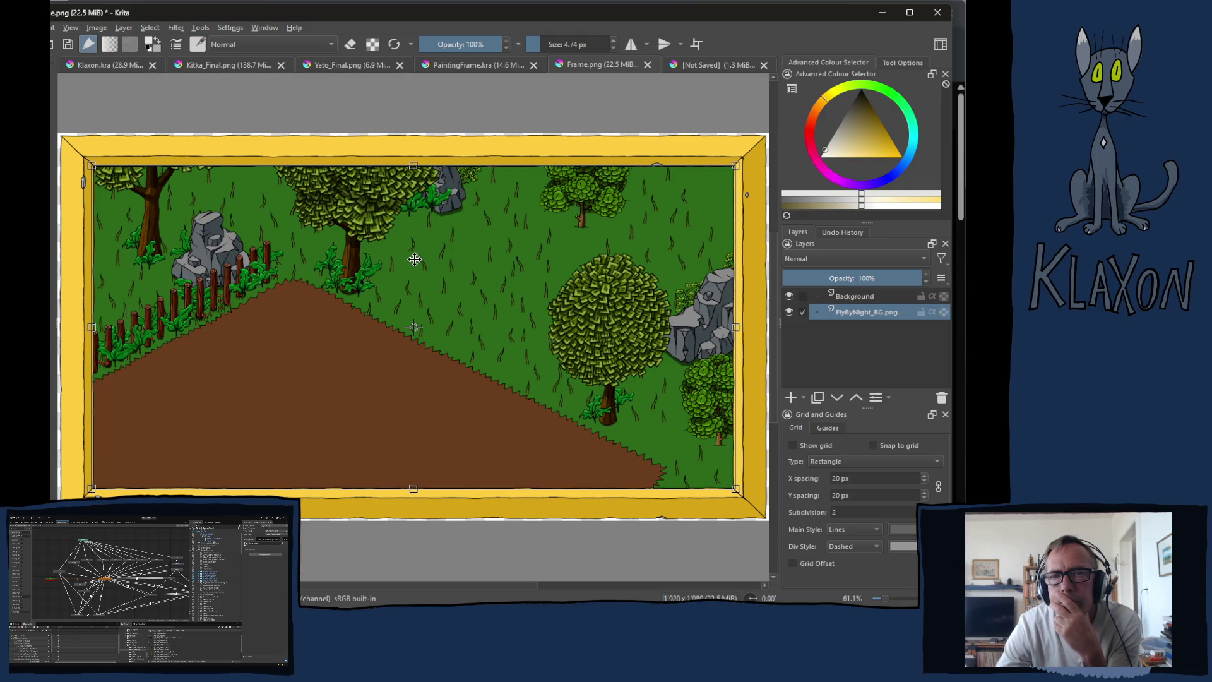
Shrink the FlyByNight_BG layer and move it down and right inside the frame.
key(Escape)
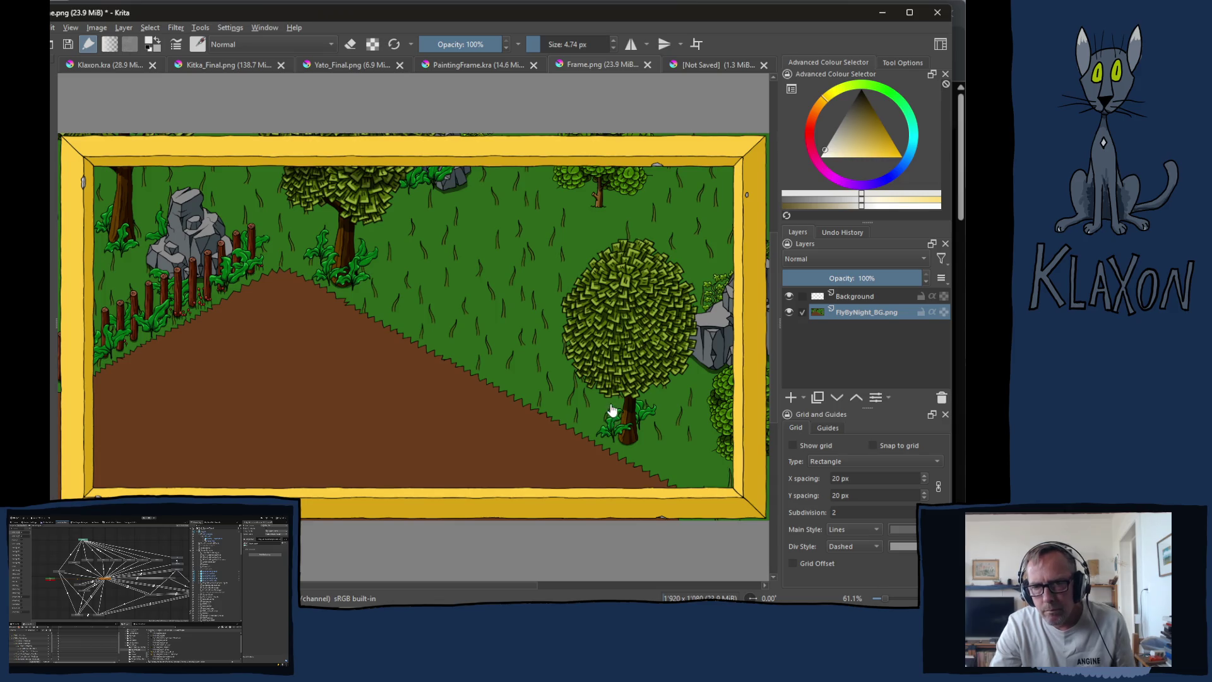
key(ctrl+t)
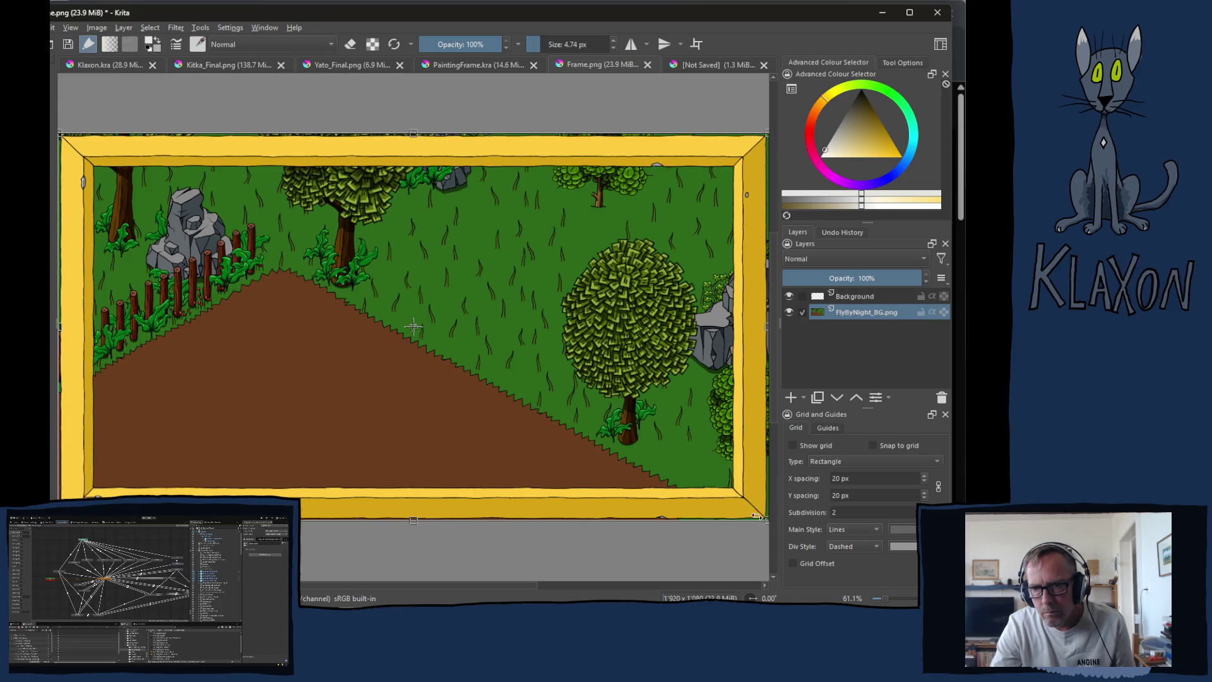
mouse_move(765, 518)
mouse_down()
mouse_move(642, 470)
mouse_move(641, 452)
mouse_up()
mouse_move(403, 329)
mouse_down()
mouse_move(406, 379)
mouse_move(425, 363)
mouse_move(411, 360)
mouse_up()
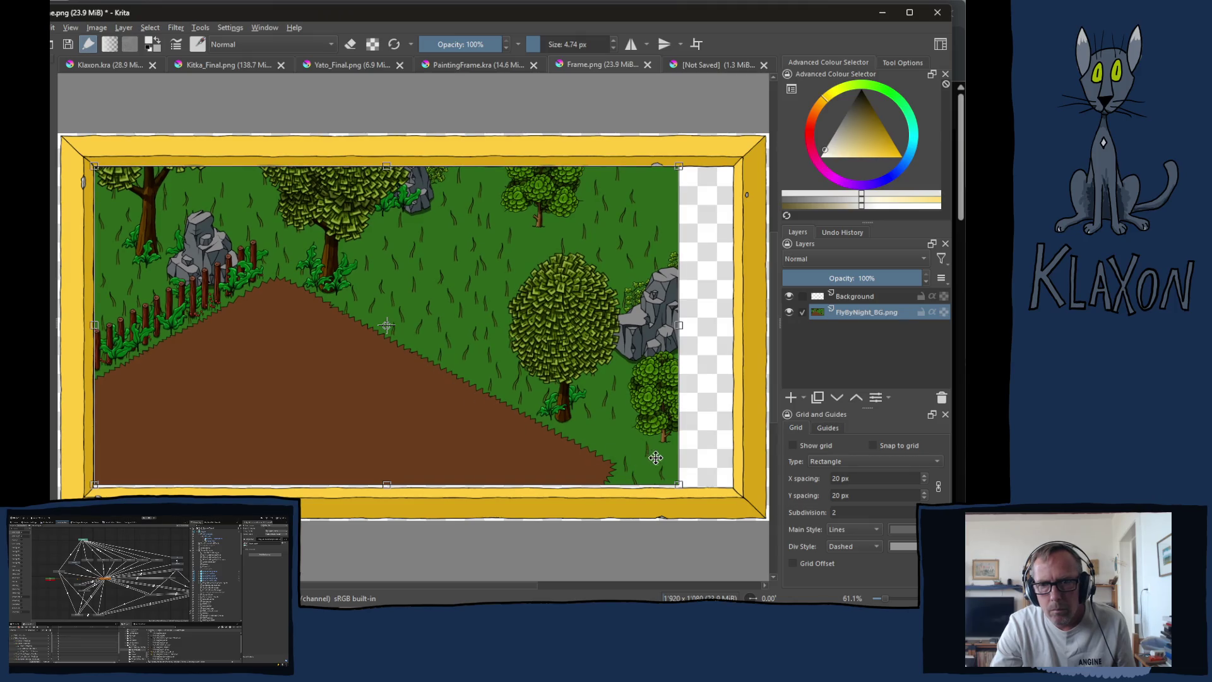
Select the golden frame layer and pull its right side in to the painting edge.
drag(682, 483, 686, 489)
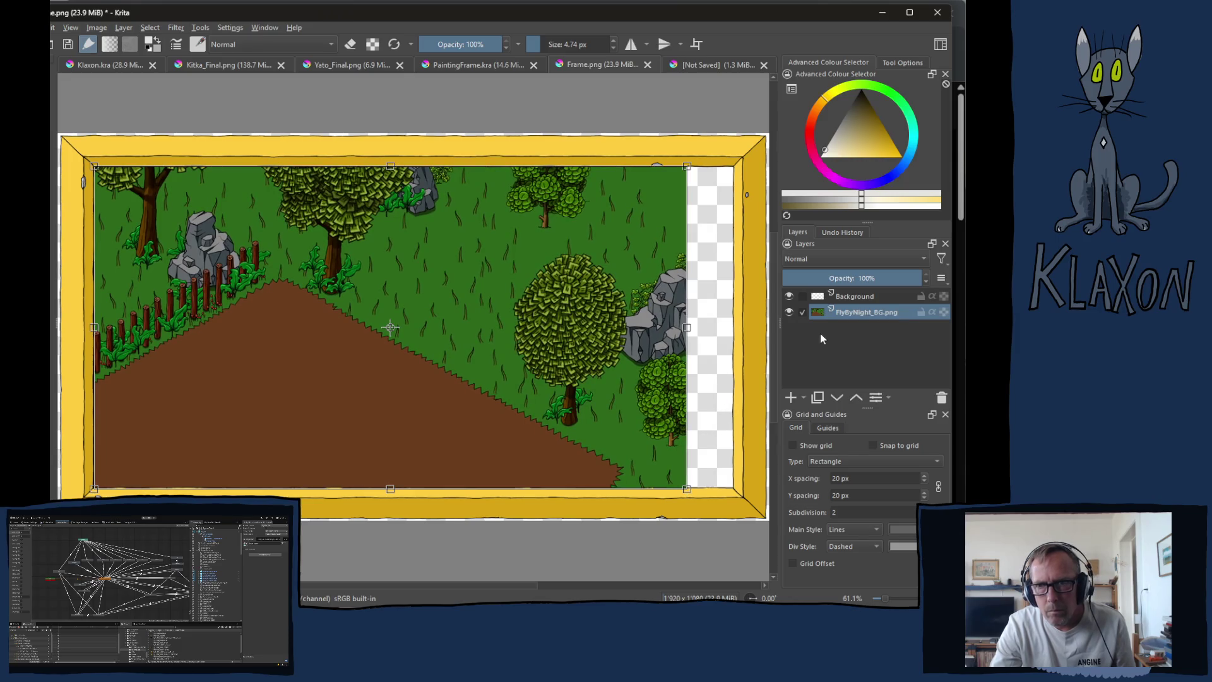
click(855, 301)
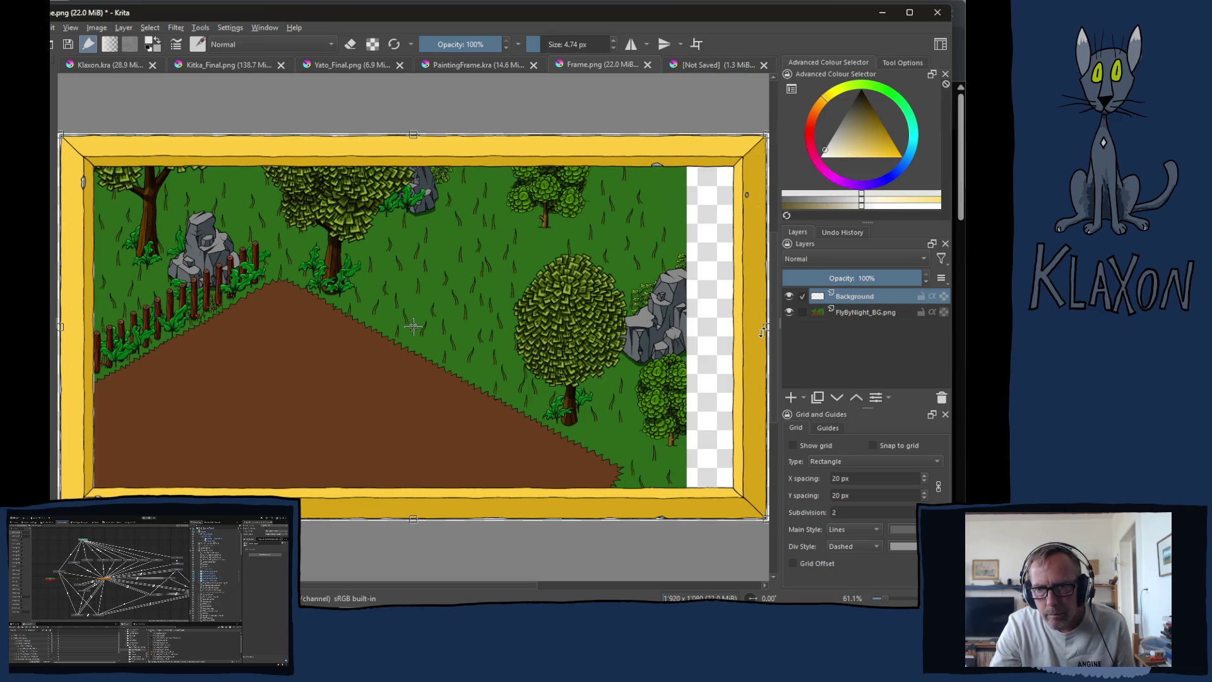
drag(767, 327, 718, 325)
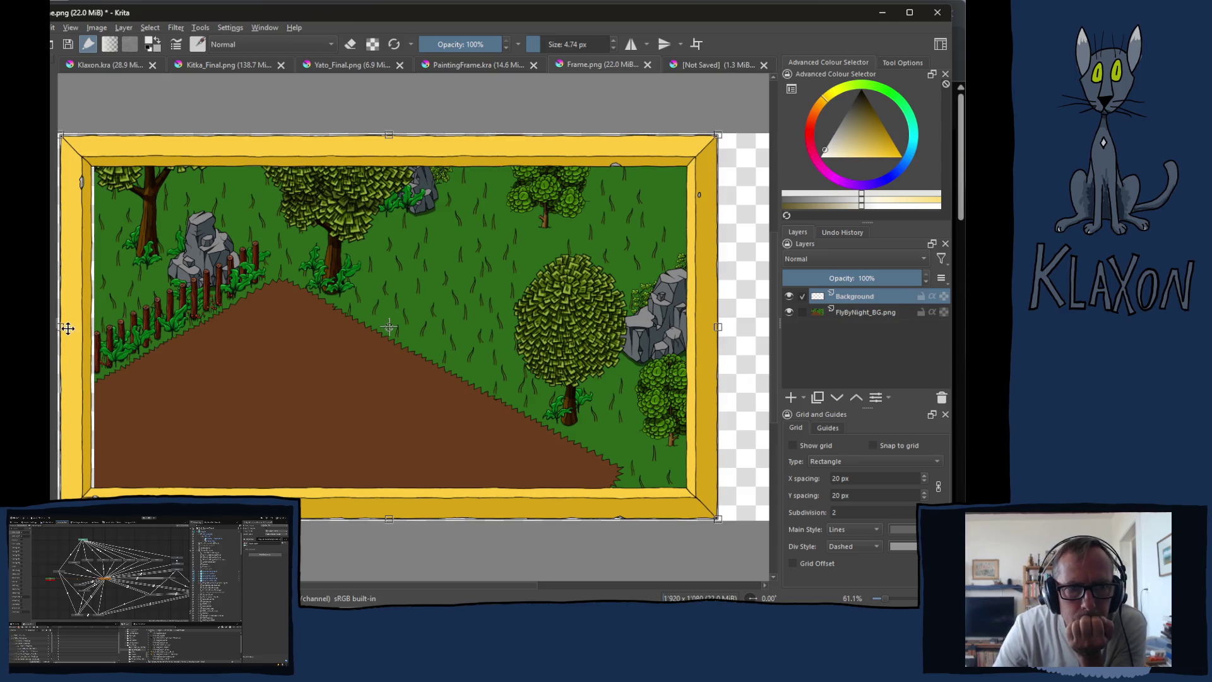
Nudge the frame's left side slightly outward, then close Frame.png.
drag(65, 325, 66, 327)
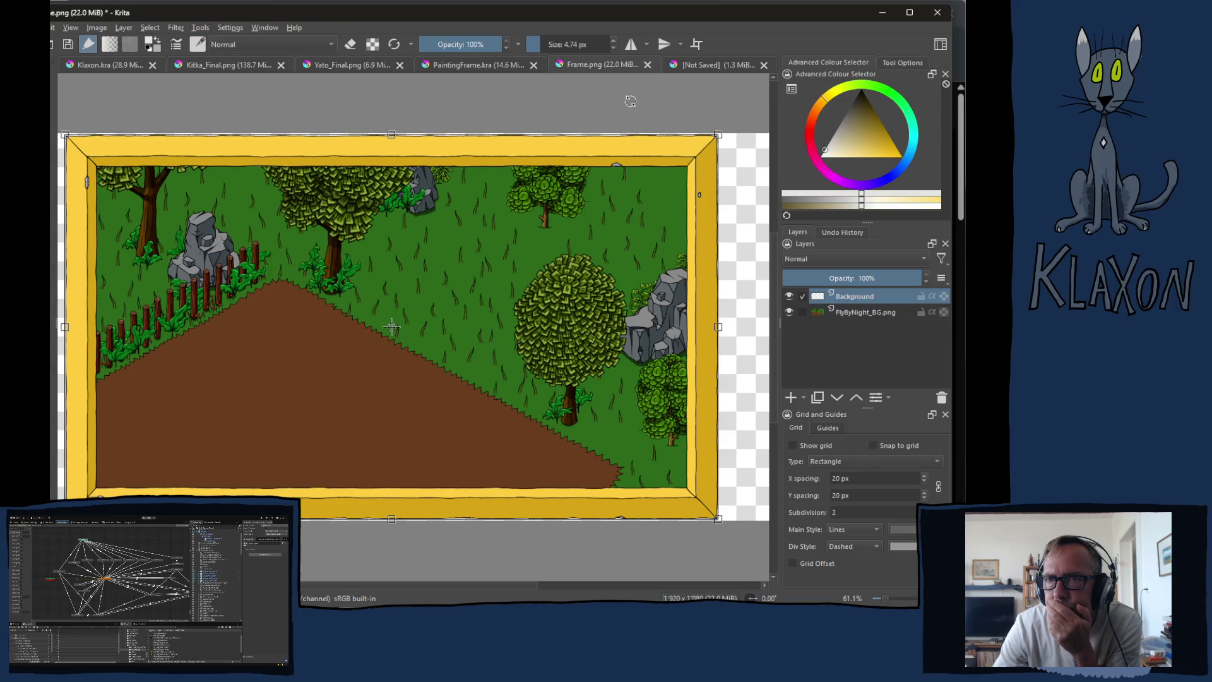
click(648, 64)
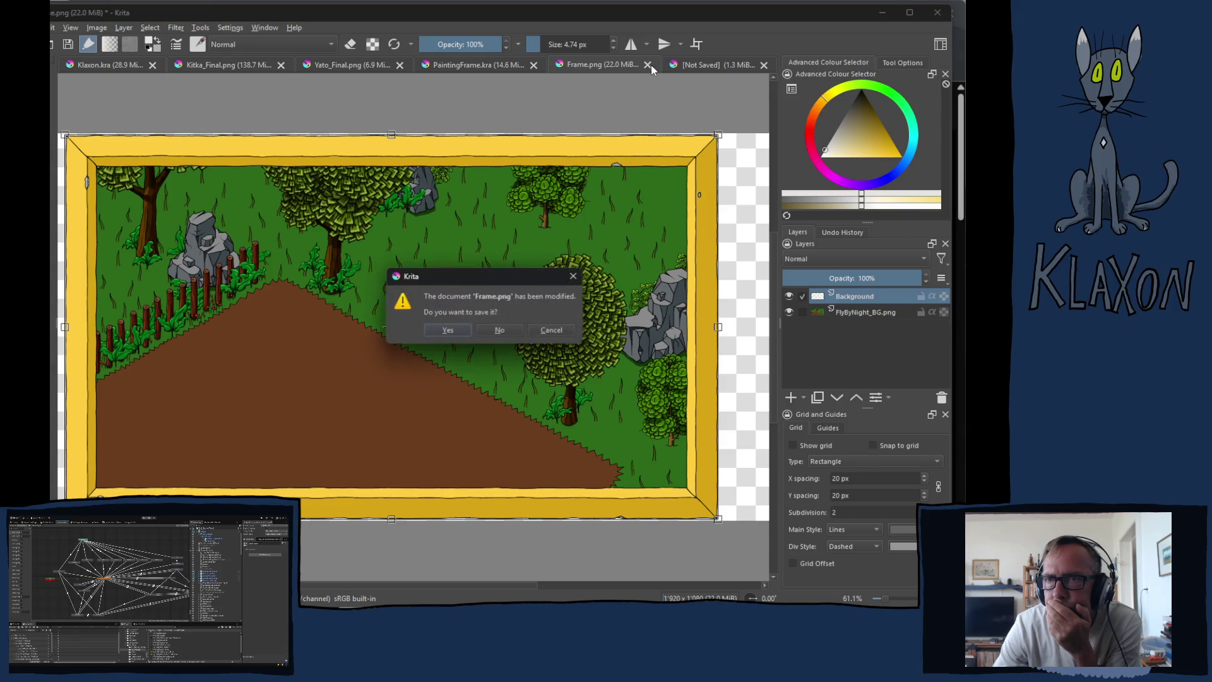
Close Frame.png and the untitled Krita document, discarding changes to both.
click(498, 331)
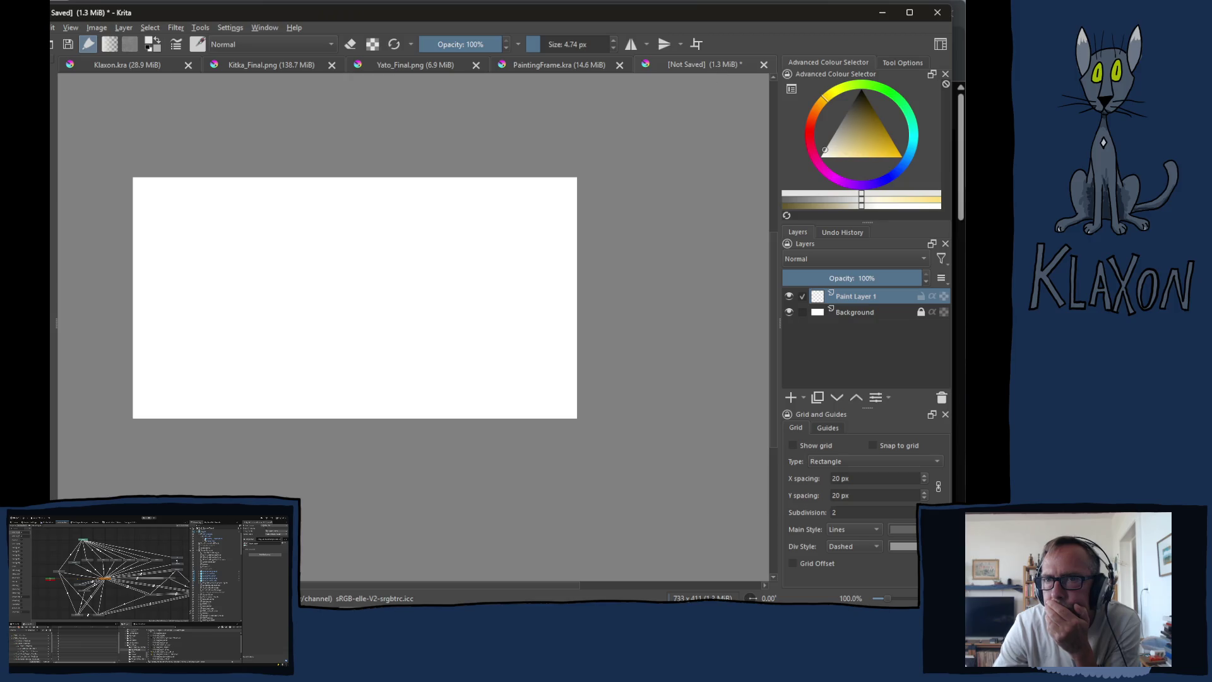
click(763, 64)
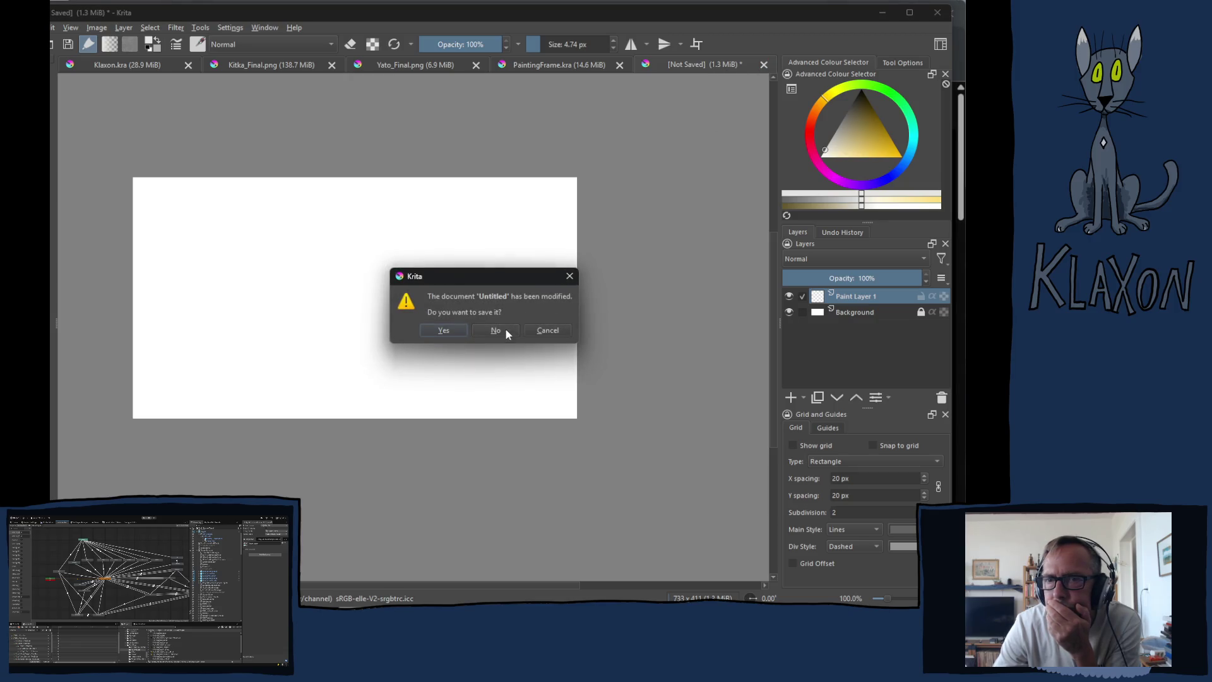
click(505, 332)
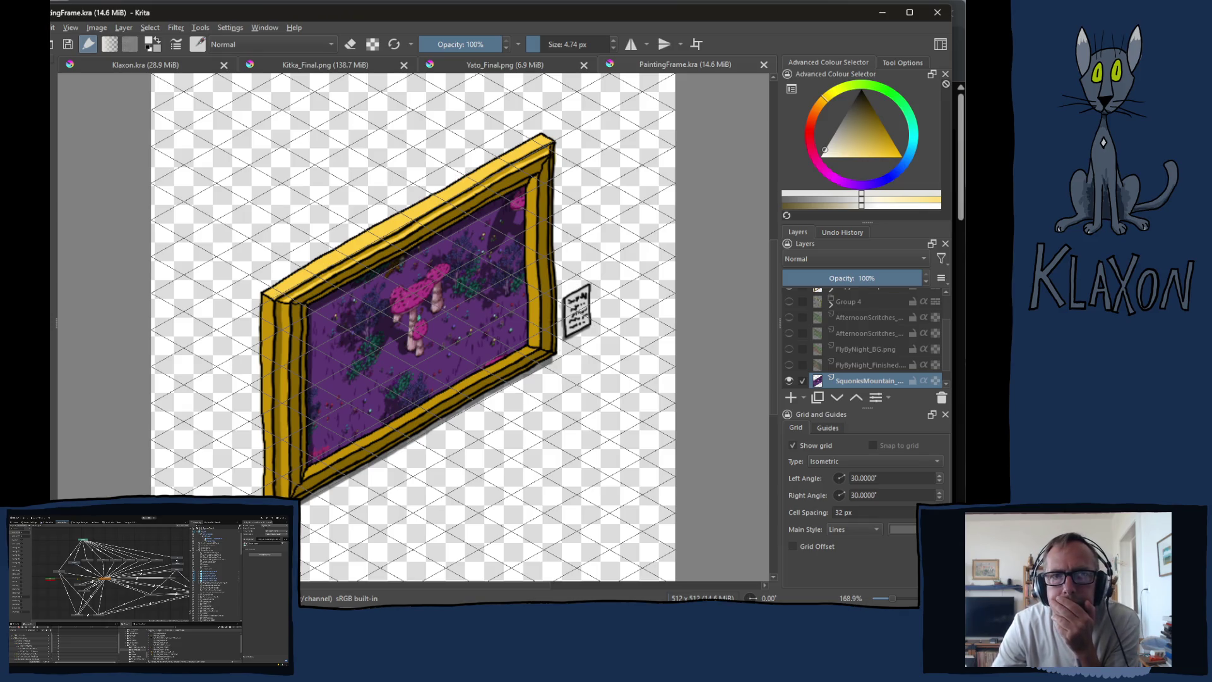
Switch to the Klaxon.kra cat painting and zoom in to inspect its details.
click(102, 66)
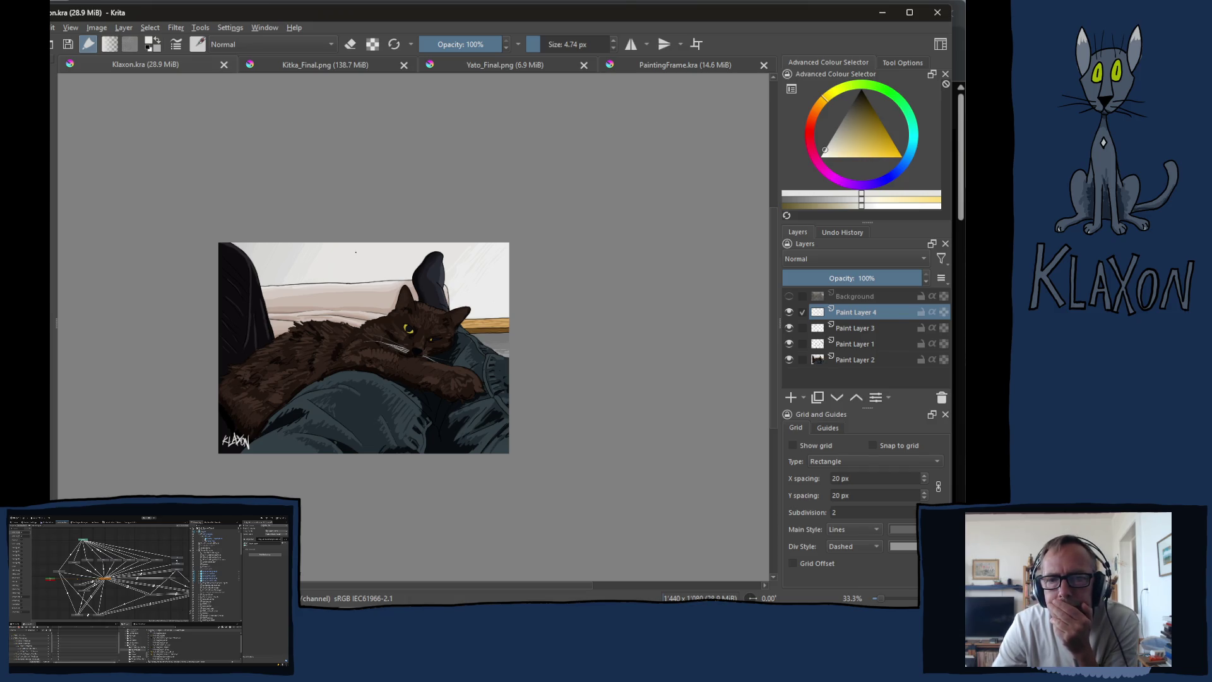
key(ctrl+plus)
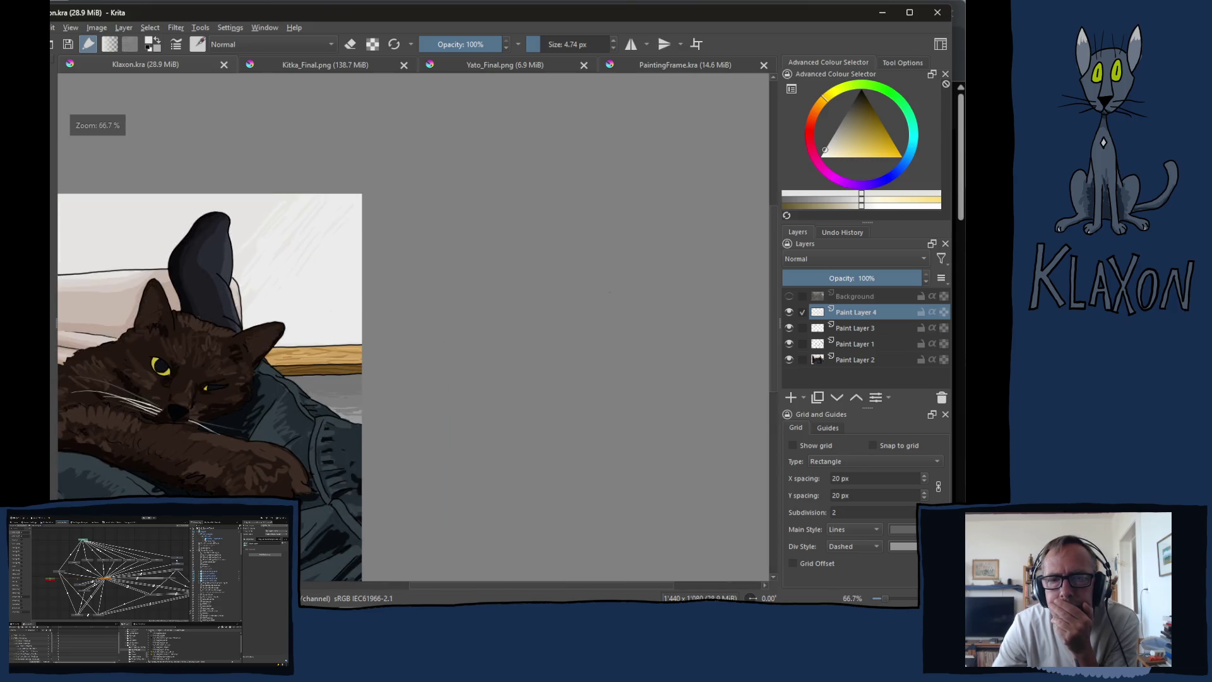
scroll(116, 347, up, 2)
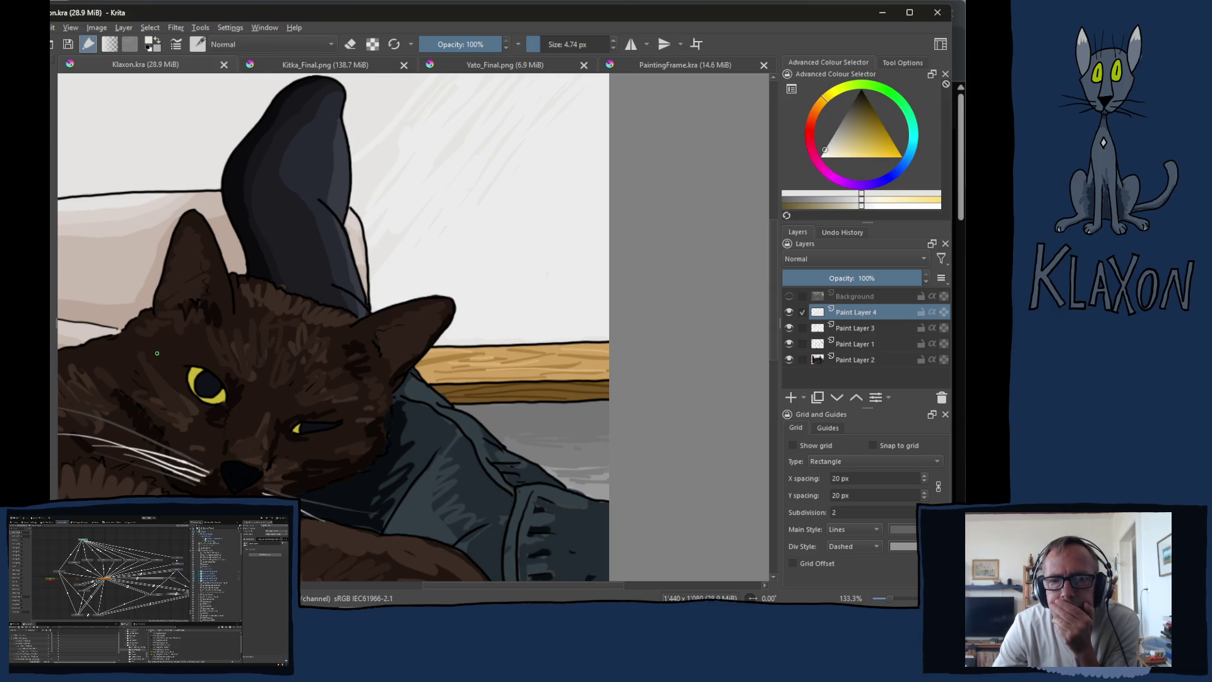
scroll(157, 353, down, 3)
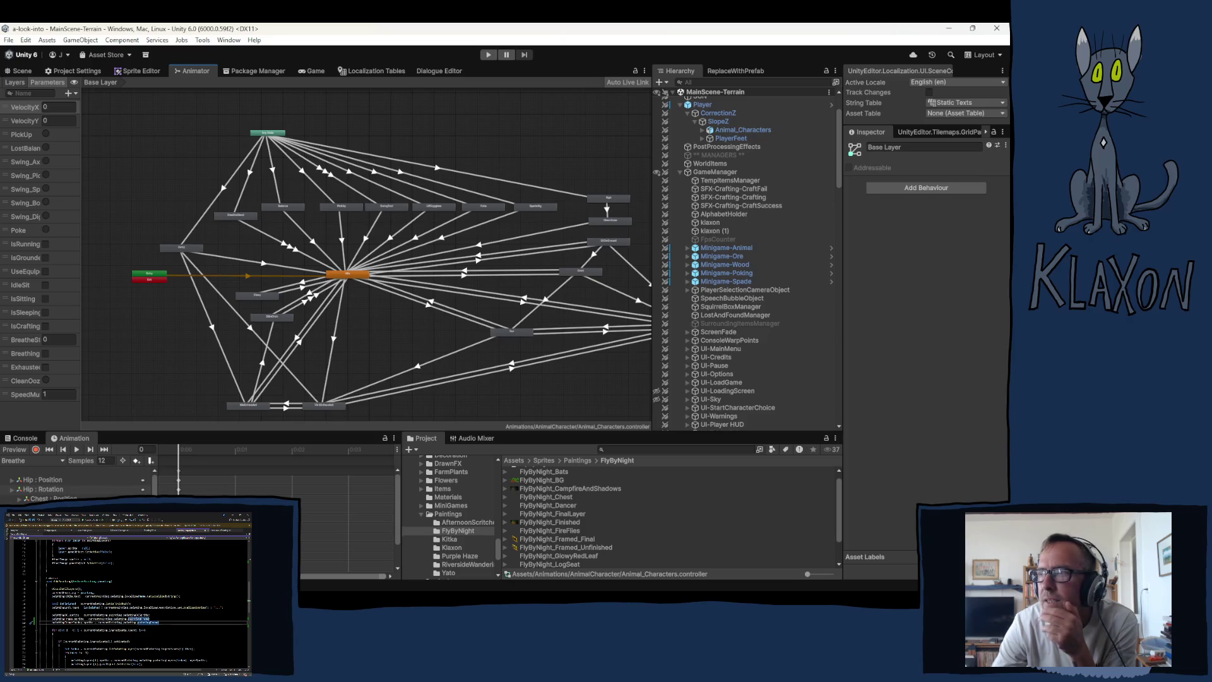
Show the MainScene-Terrain forest map in the Scene view instead of the Animator.
click(26, 71)
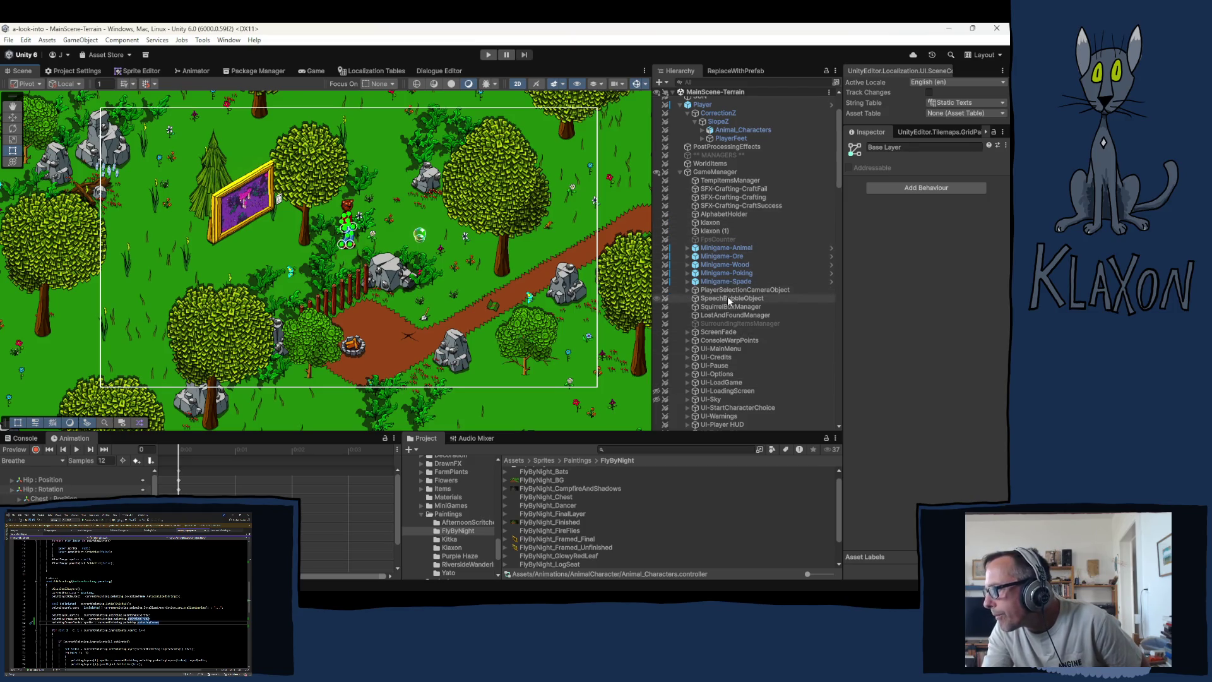
Expand Painting Background, select UI-Paintings and review its 20 Painting Layers entries.
scroll(745, 316, down, 4)
scroll(745, 318, down, 5)
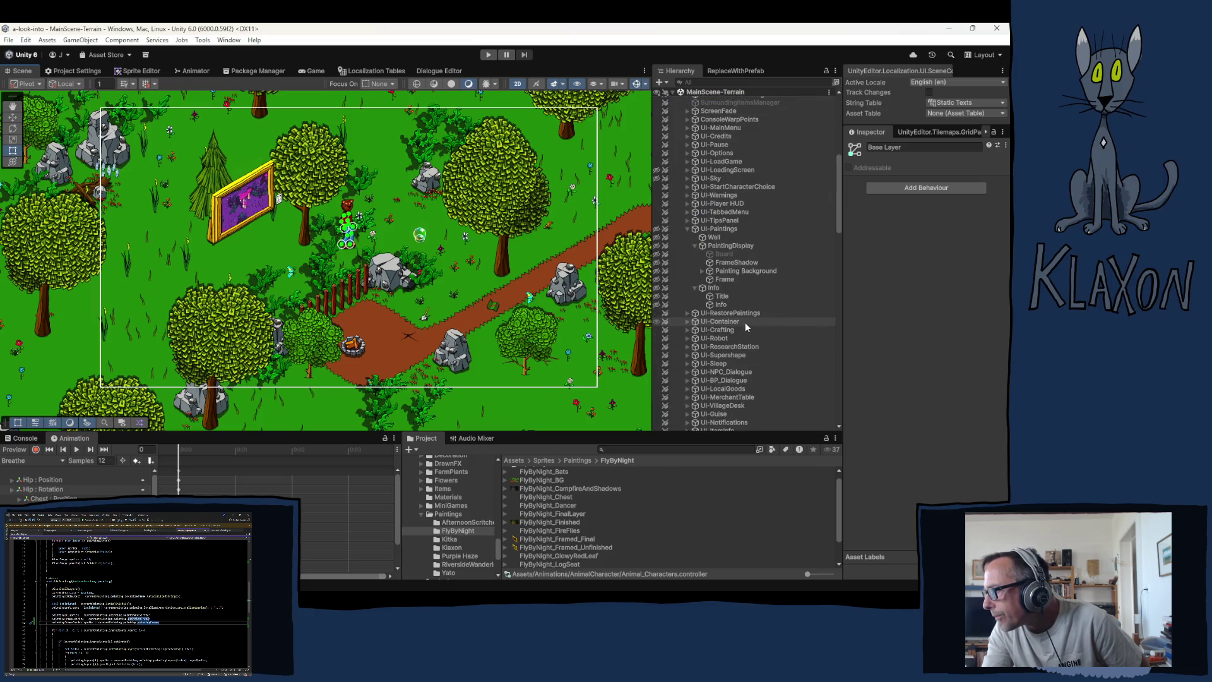
click(702, 271)
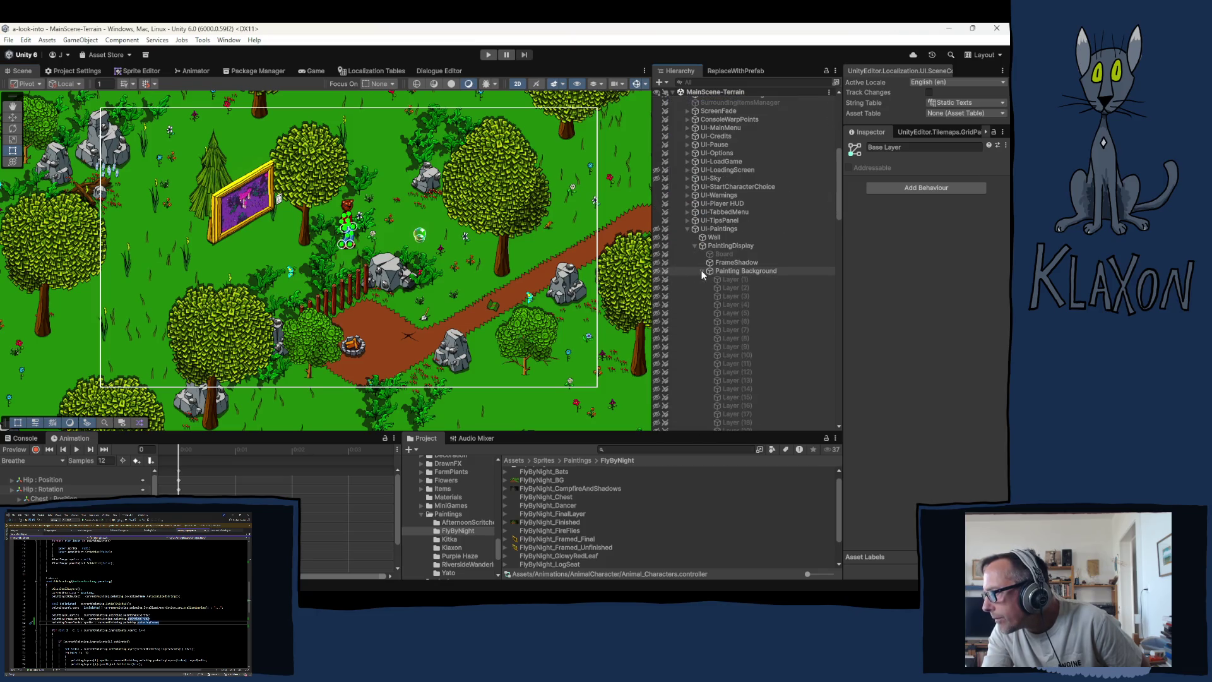
scroll(796, 312, down, 3)
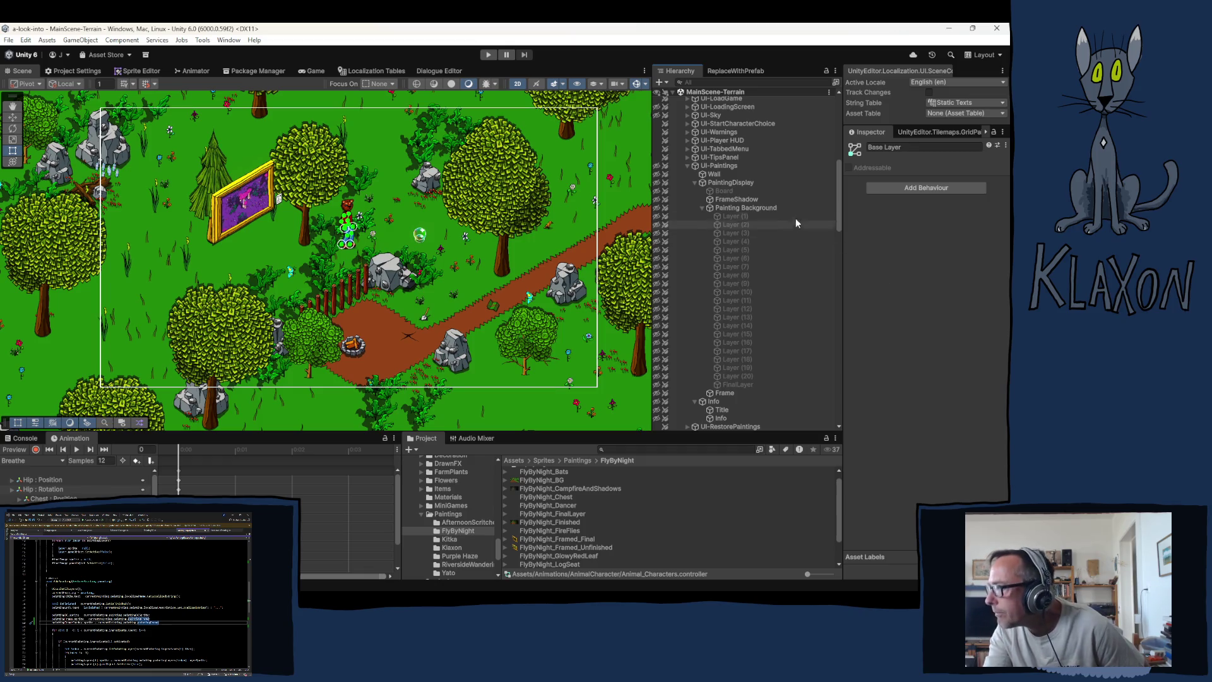
click(723, 167)
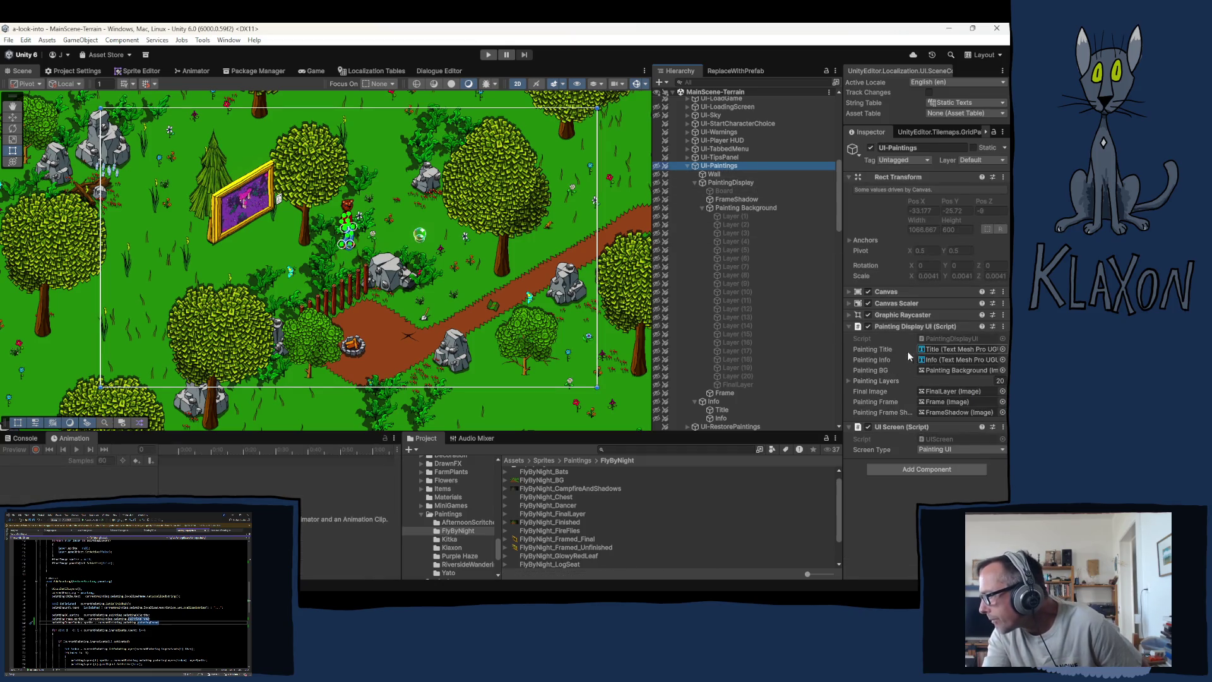
click(887, 381)
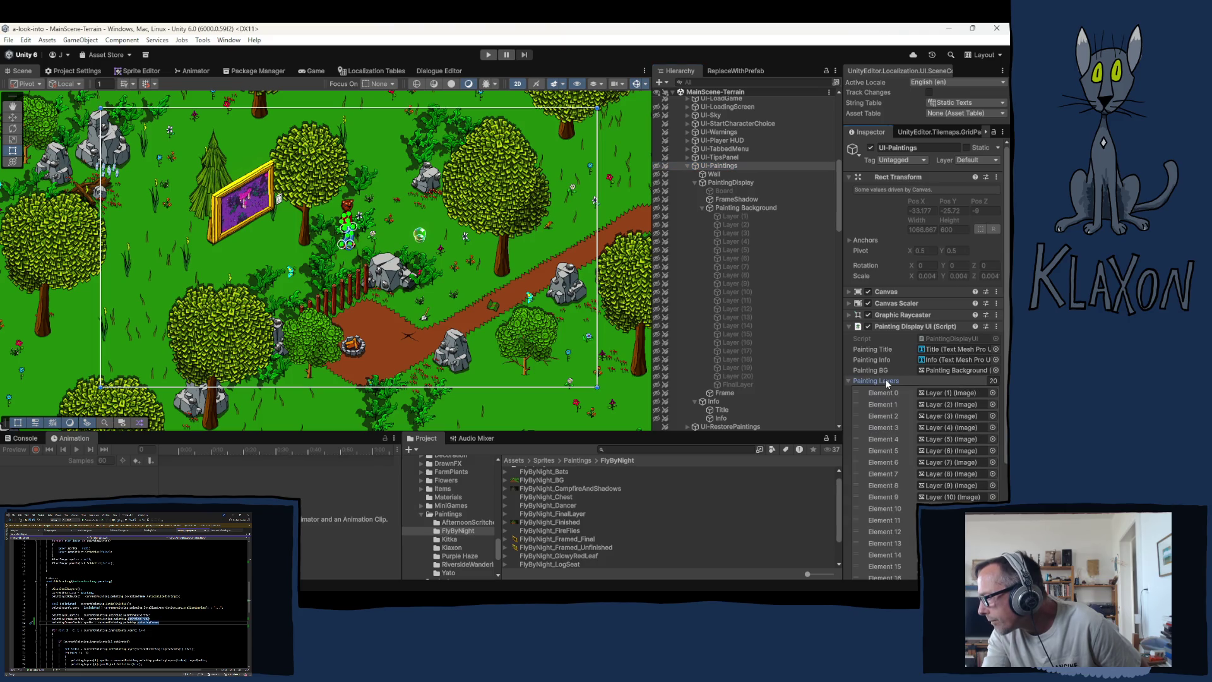
click(887, 384)
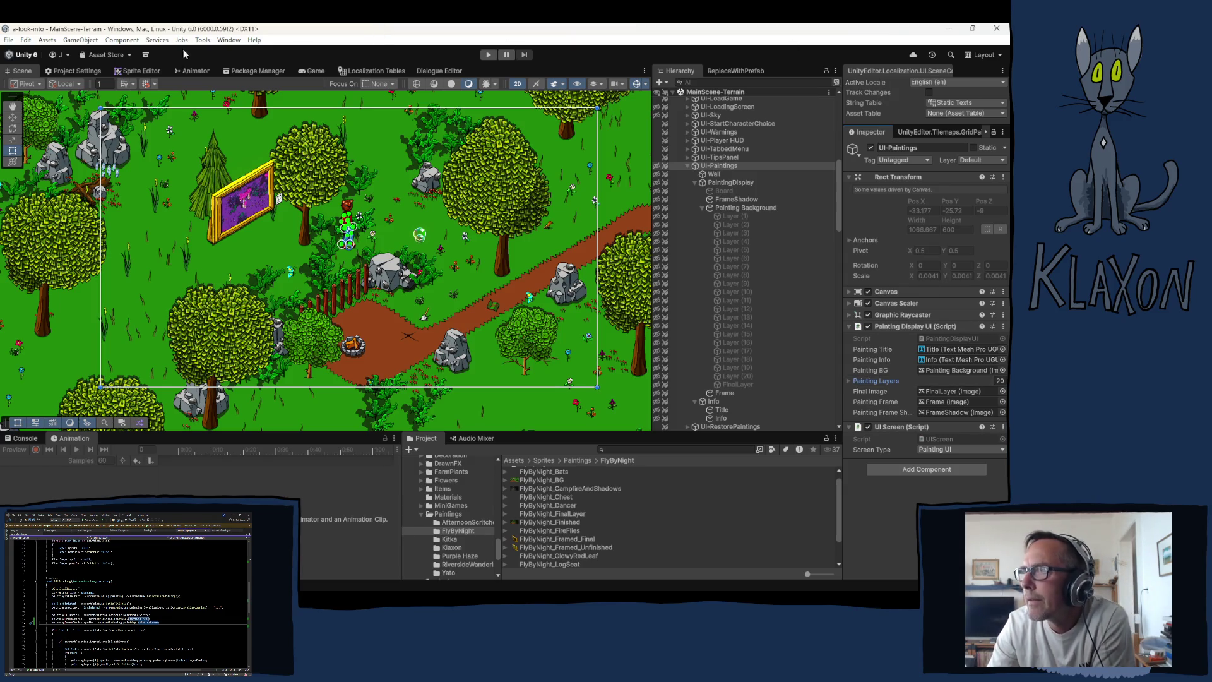
click(195, 73)
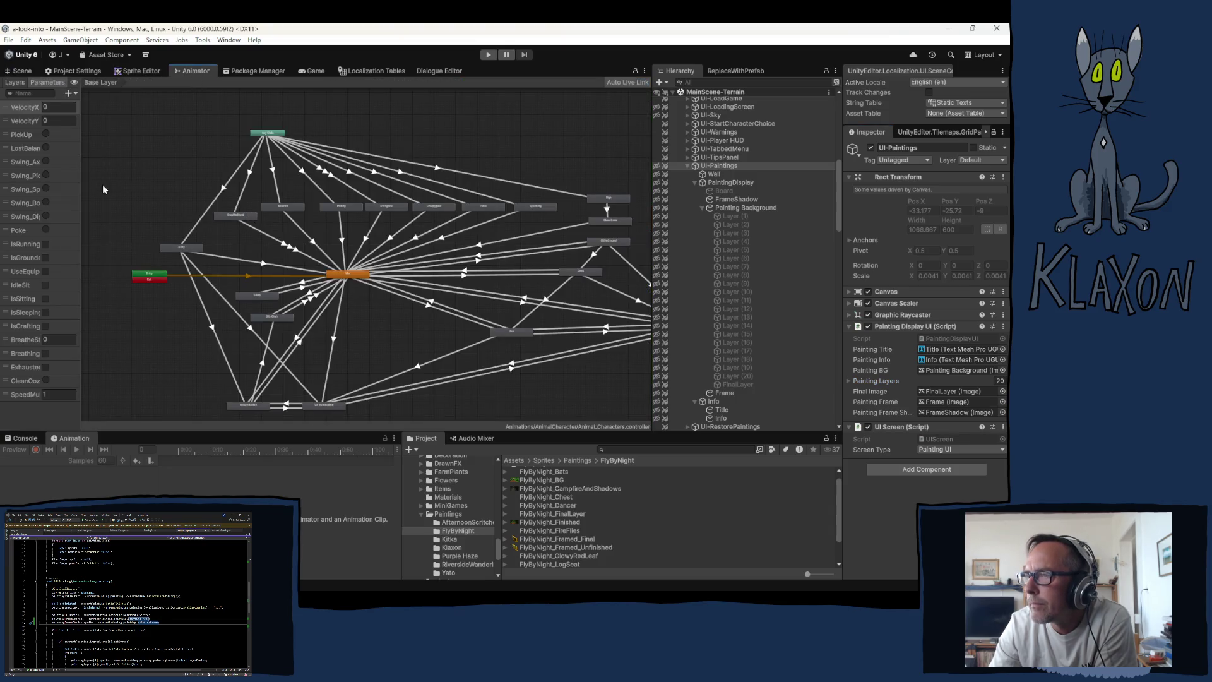
Select Player's Animal_Characters object and load its Breathe clip in the Animation window.
click(21, 70)
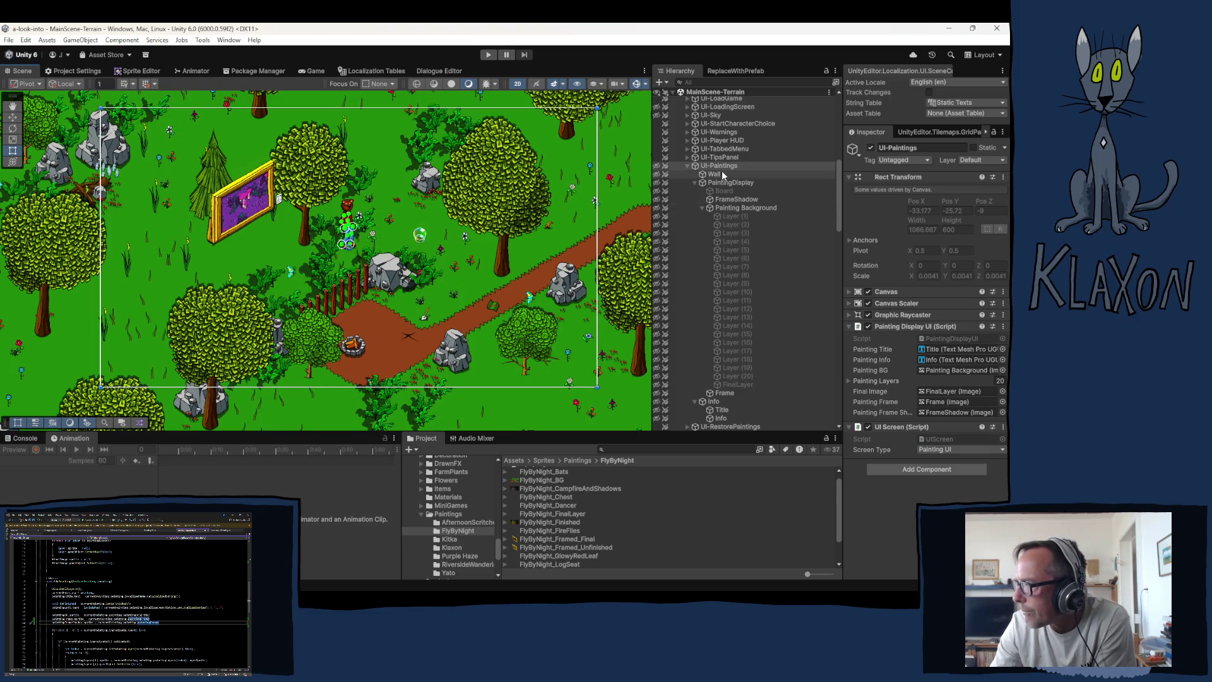
scroll(724, 234, up, 5)
scroll(718, 139, up, 5)
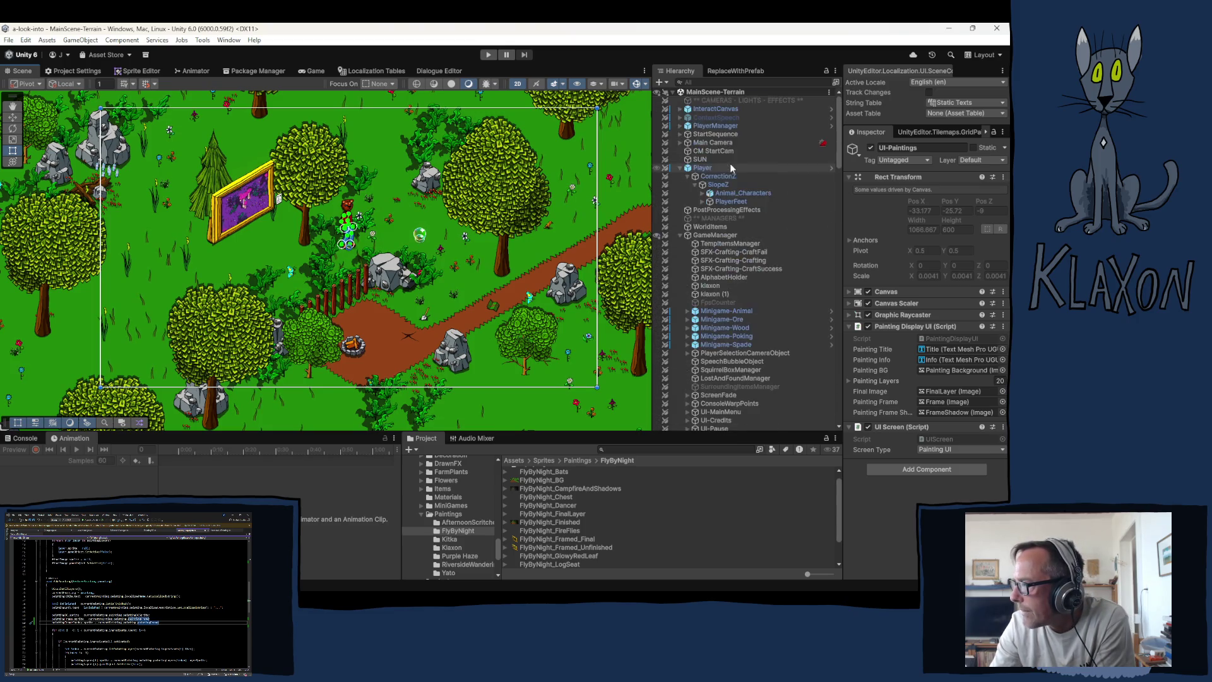
click(727, 202)
drag(727, 202, 735, 195)
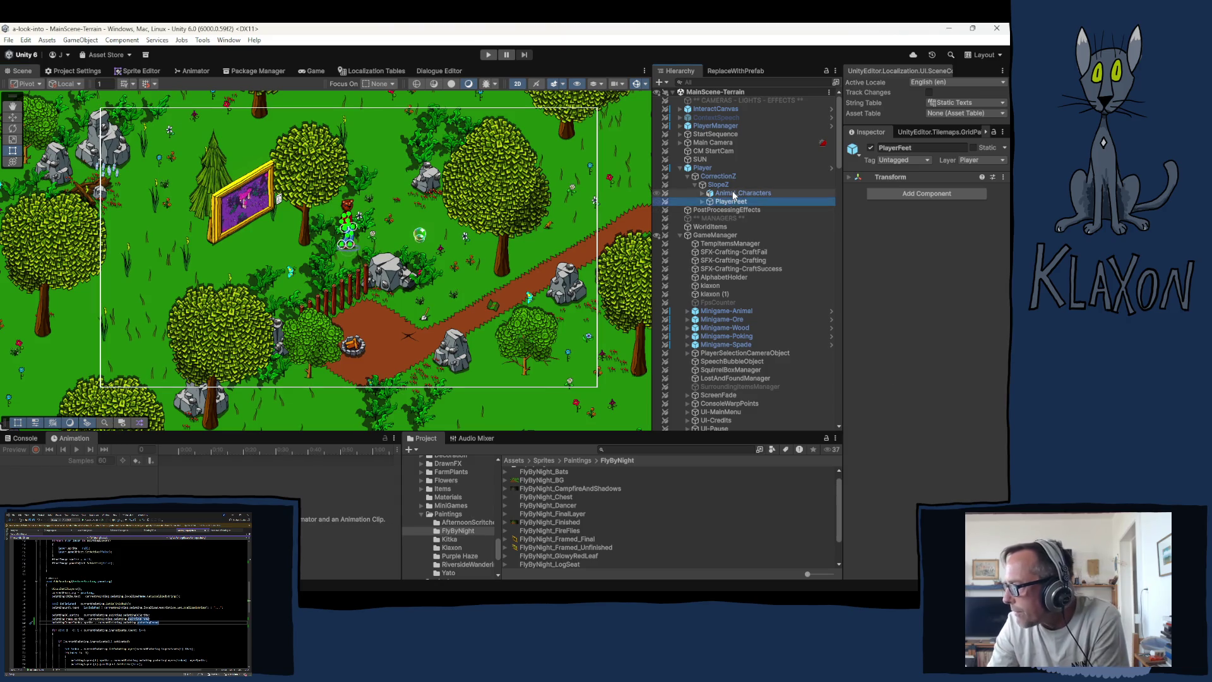
click(735, 195)
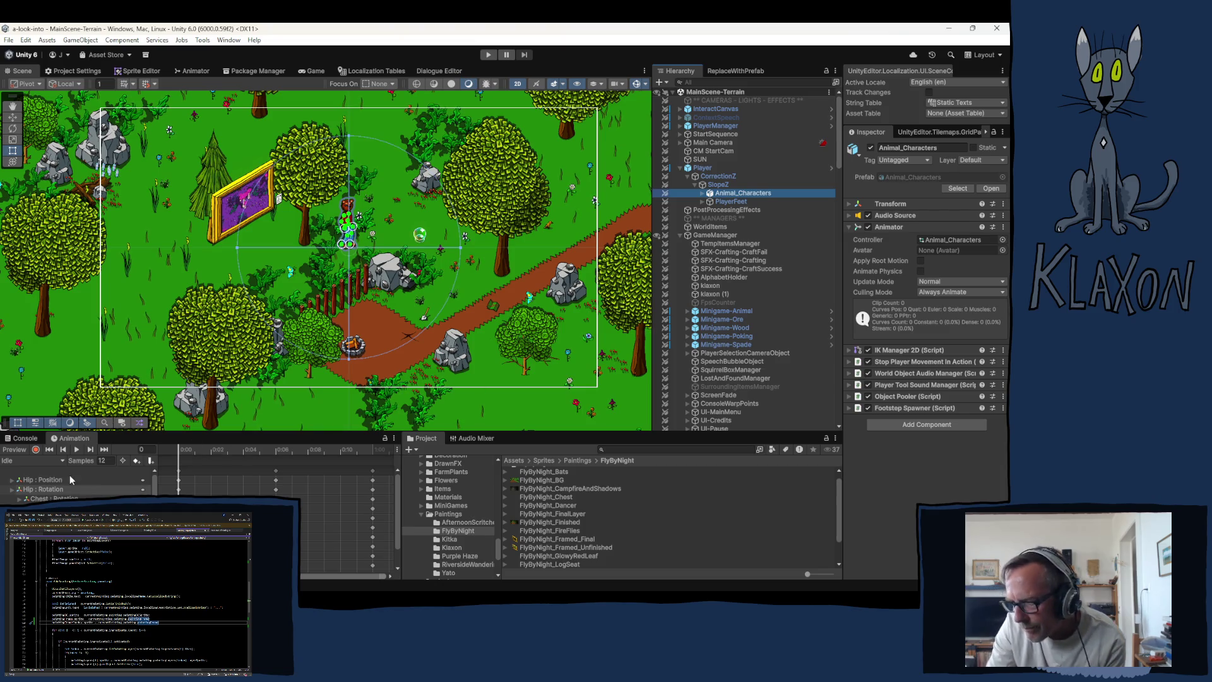
click(62, 457)
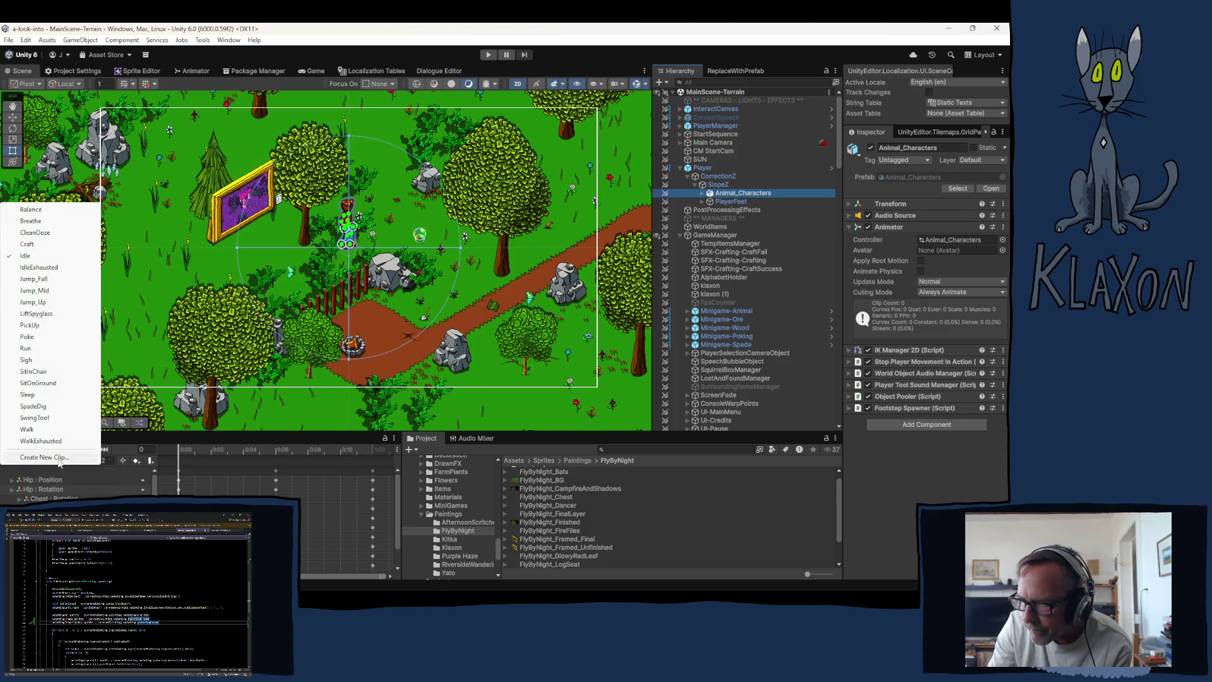
click(25, 221)
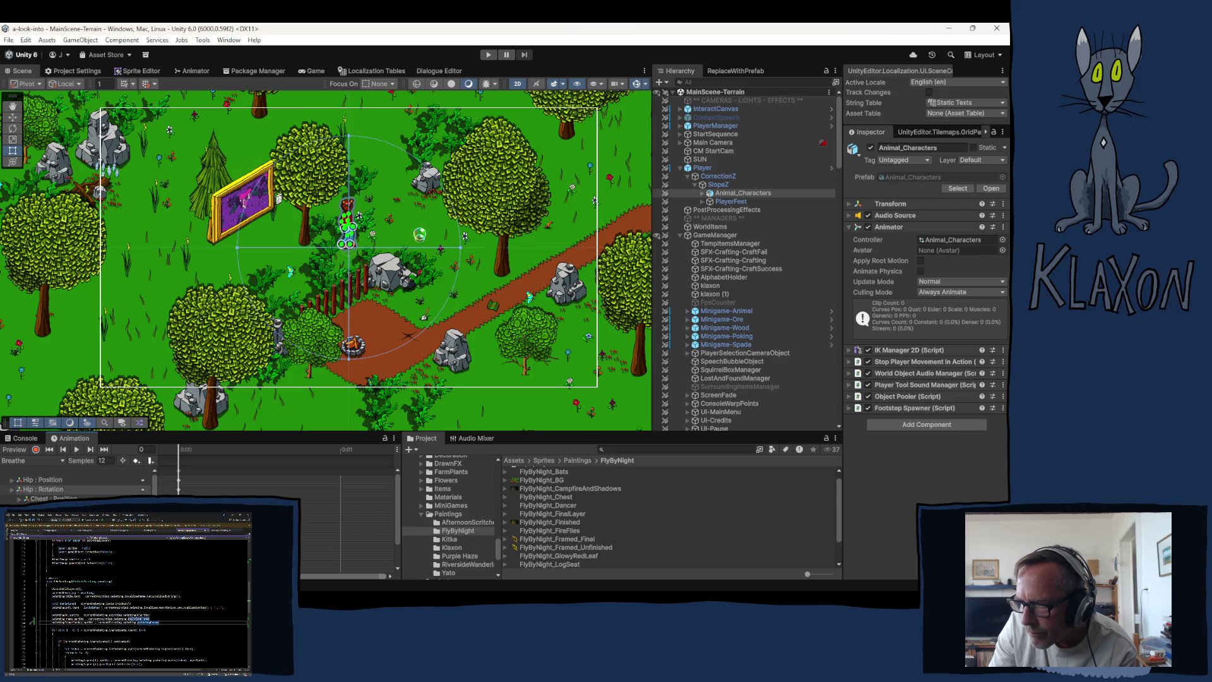
Zoom onto the player and expand Animal_Characters to list background, Hip, arms, legs and PokableSpot.
scroll(76, 486, down, 2)
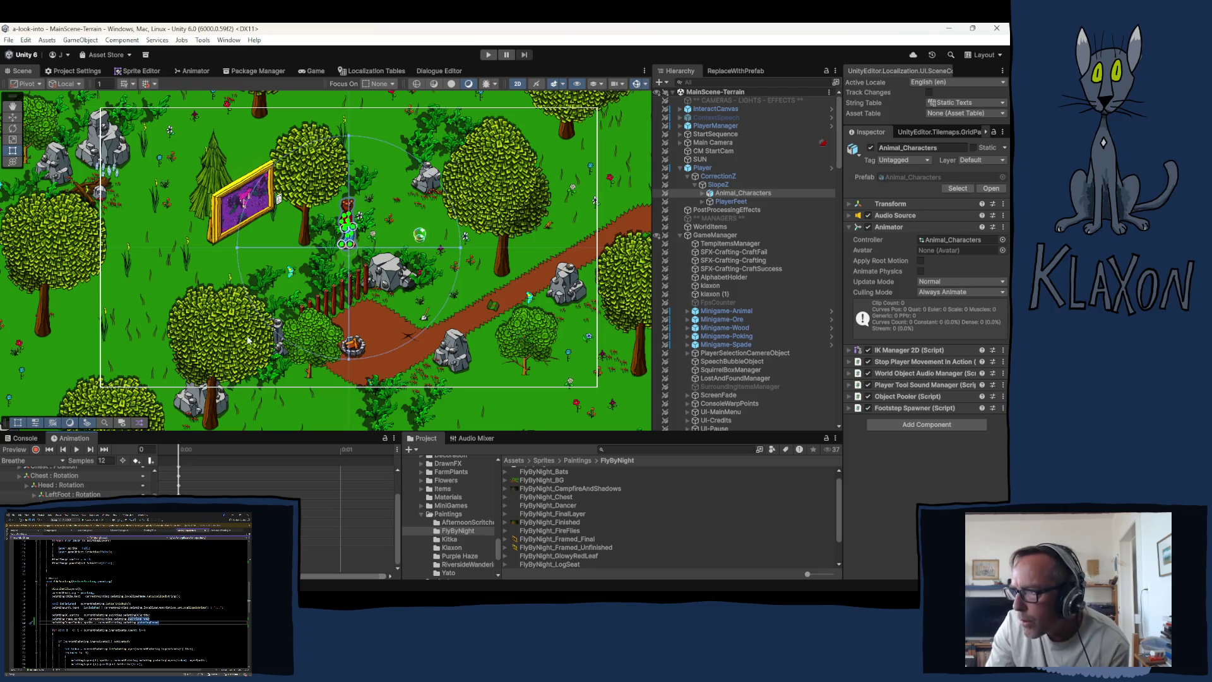
scroll(338, 214, up, 2)
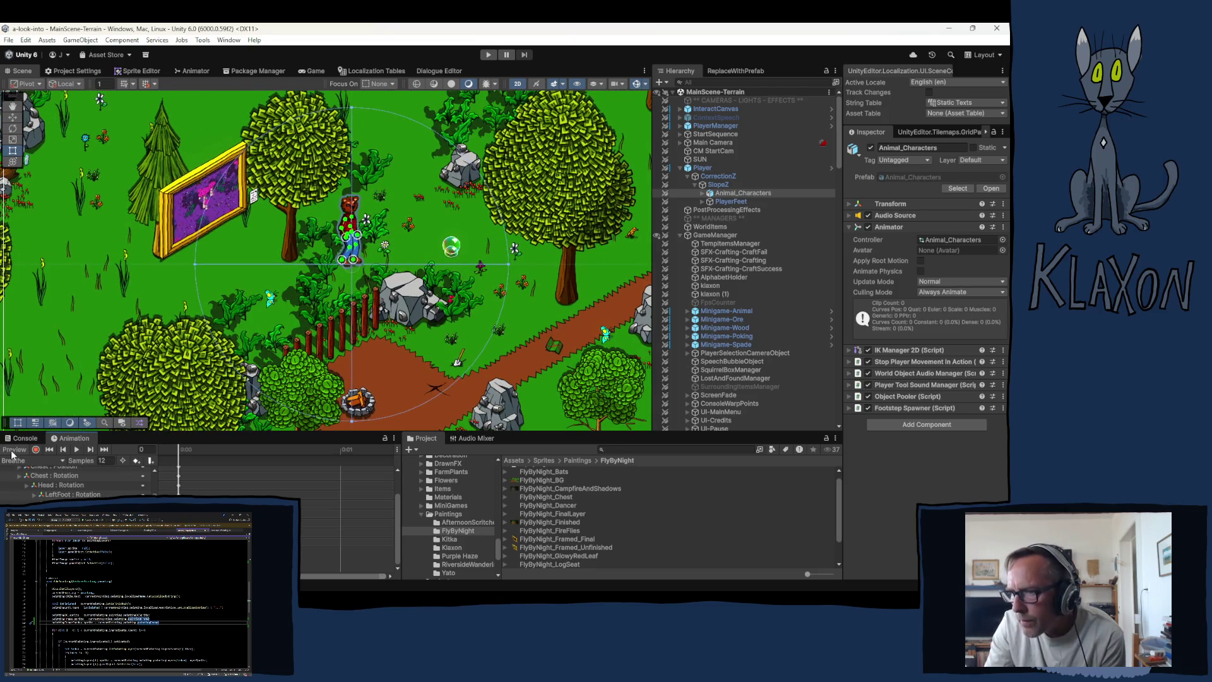
scroll(366, 246, up, 3)
scroll(368, 247, up, 1)
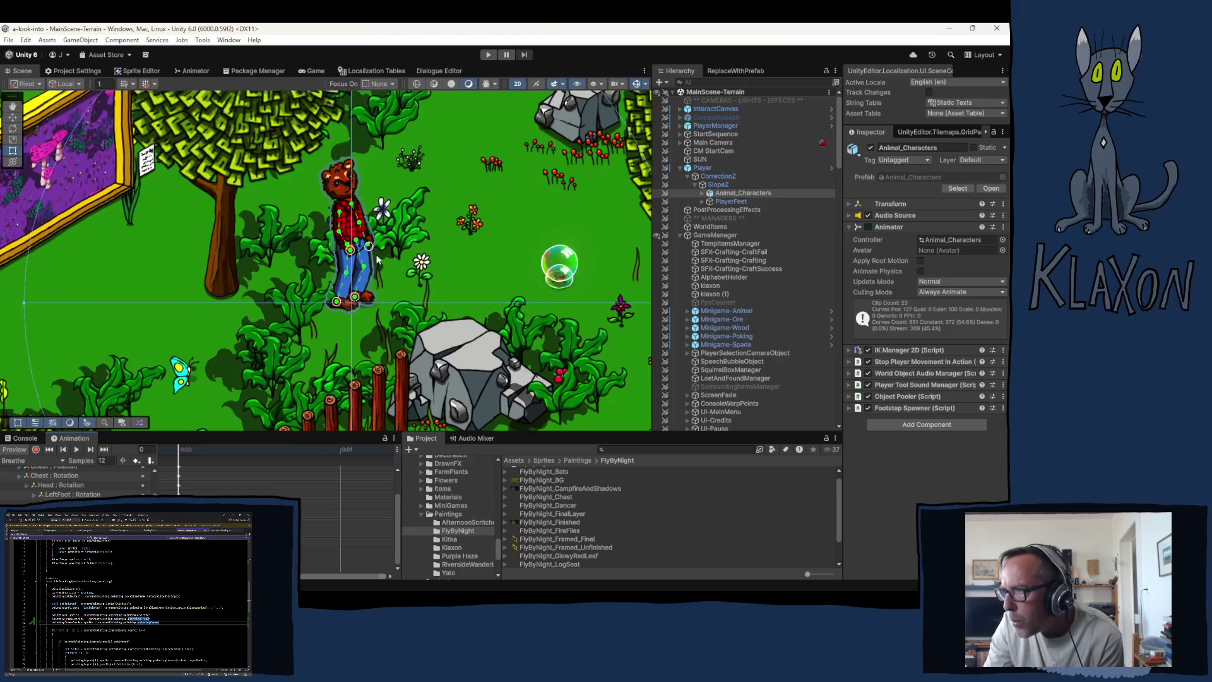
click(702, 192)
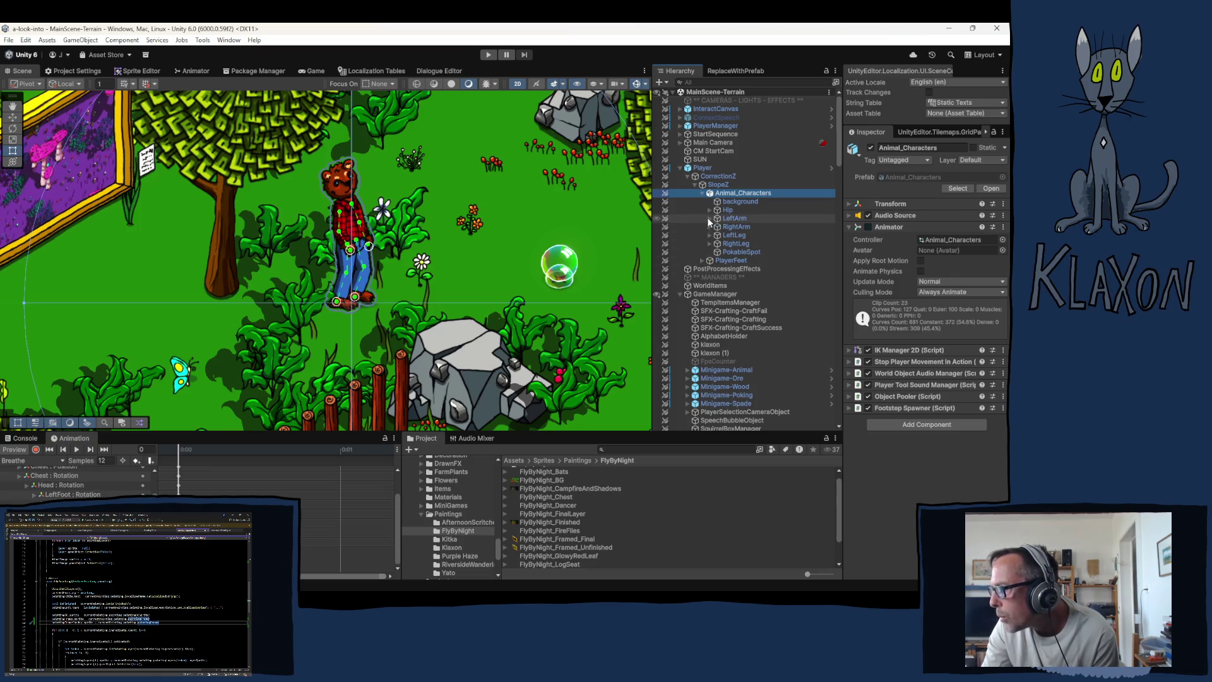
Expand Hip > Chest > RightBicep > RightForearm and select the EquipmentHolder.
click(709, 209)
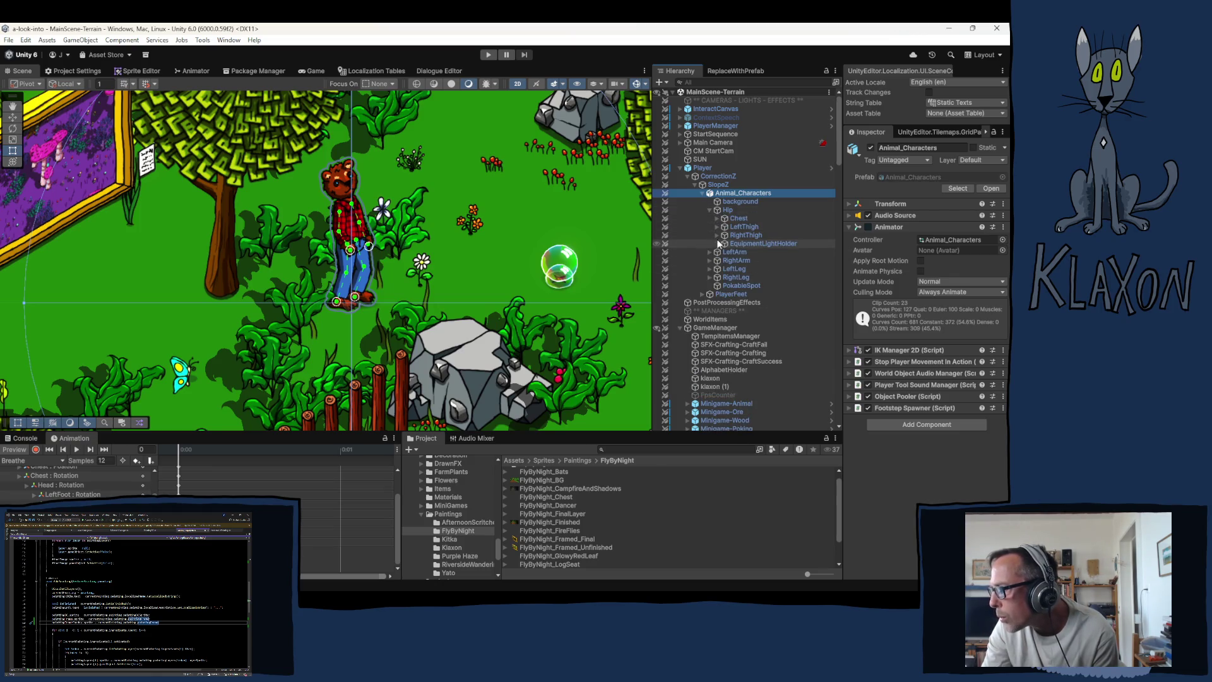
click(717, 218)
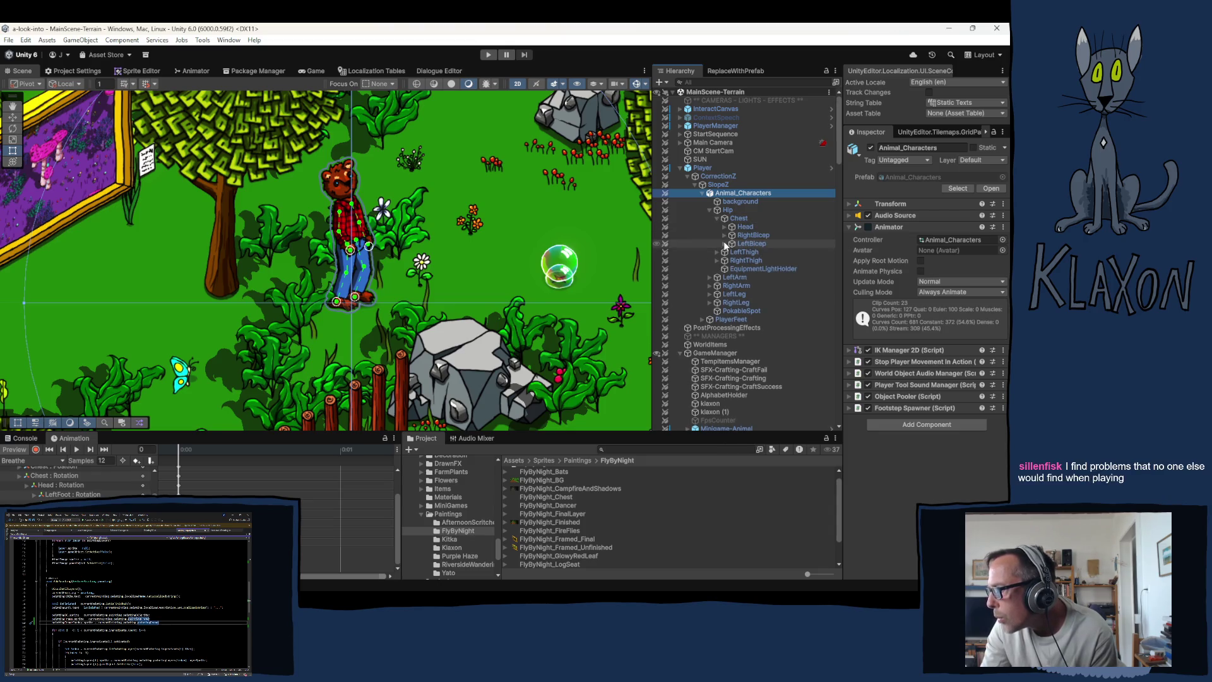
click(724, 234)
click(732, 244)
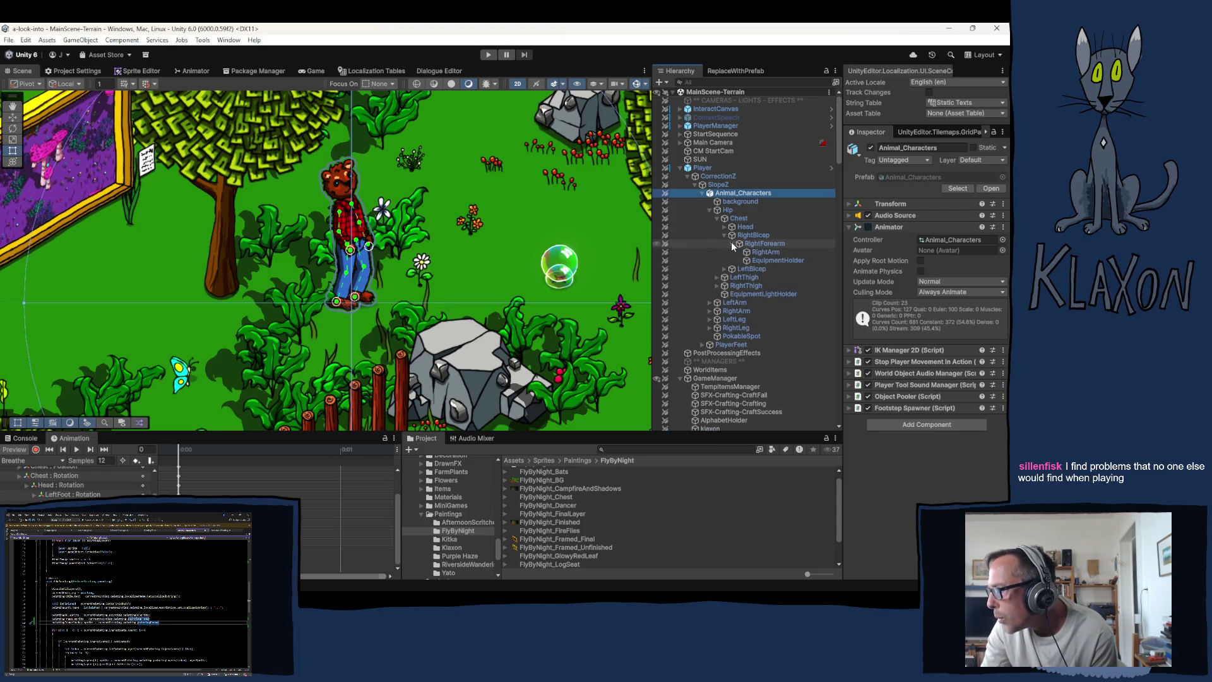
click(764, 261)
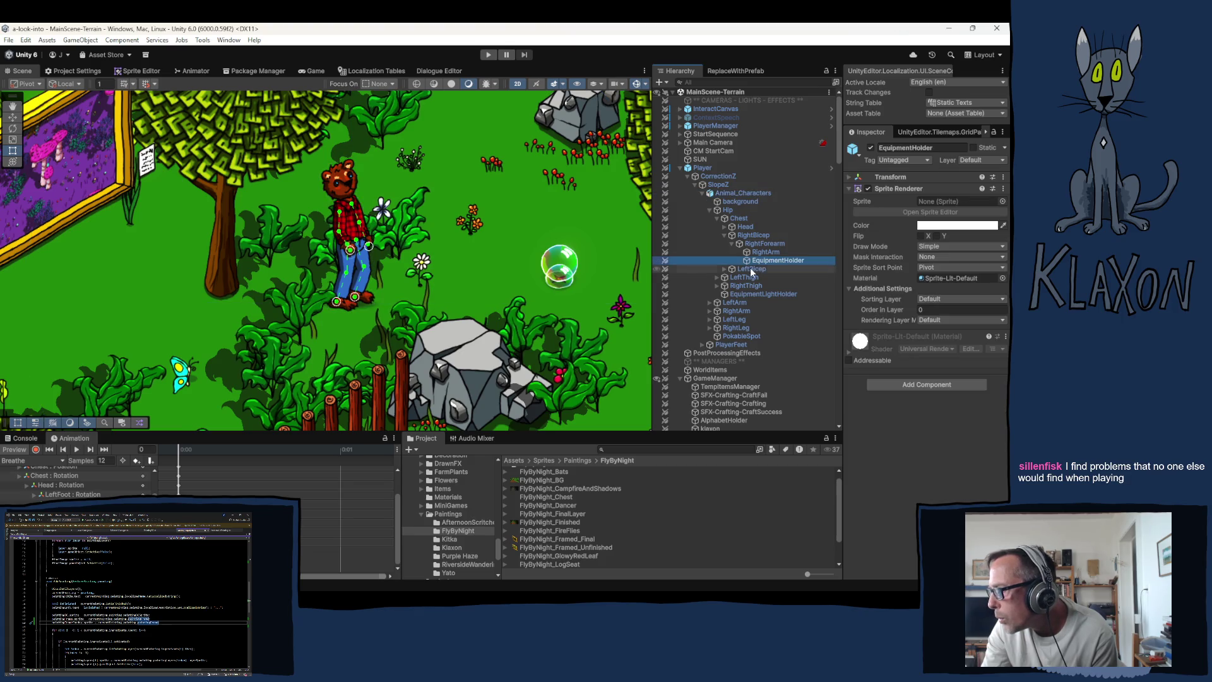
Assign the AxeCopper sprite to the EquipmentHolder's Sprite field.
click(937, 202)
click(1003, 201)
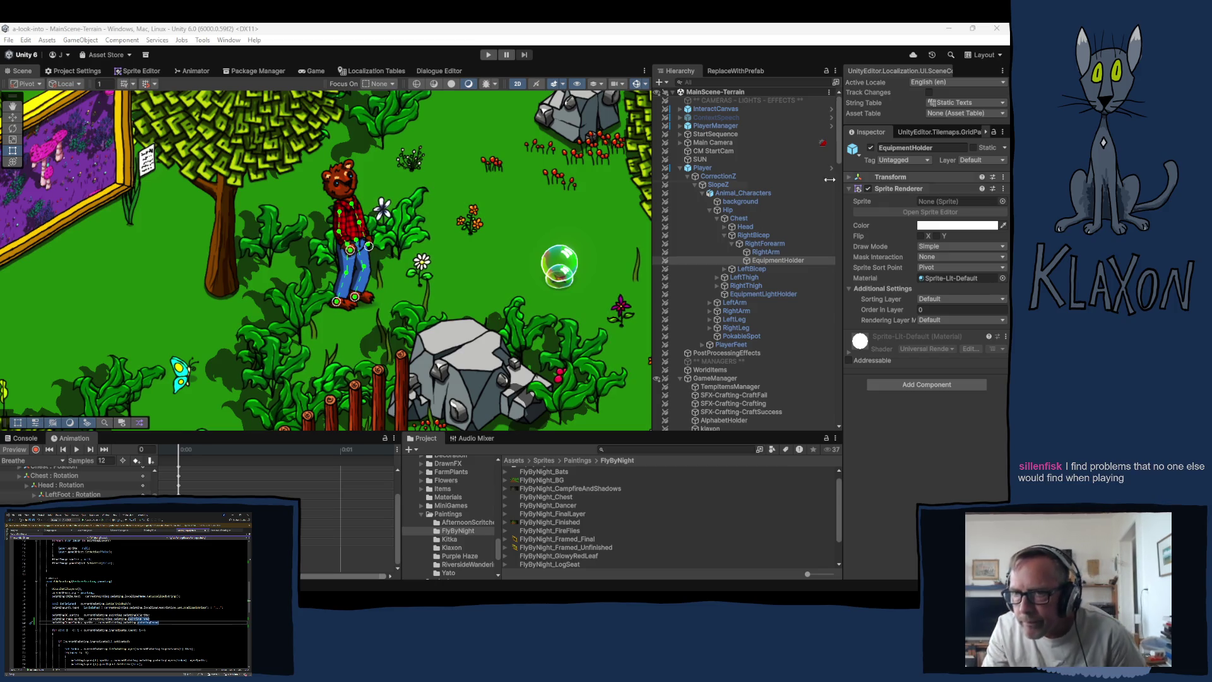
key(Return)
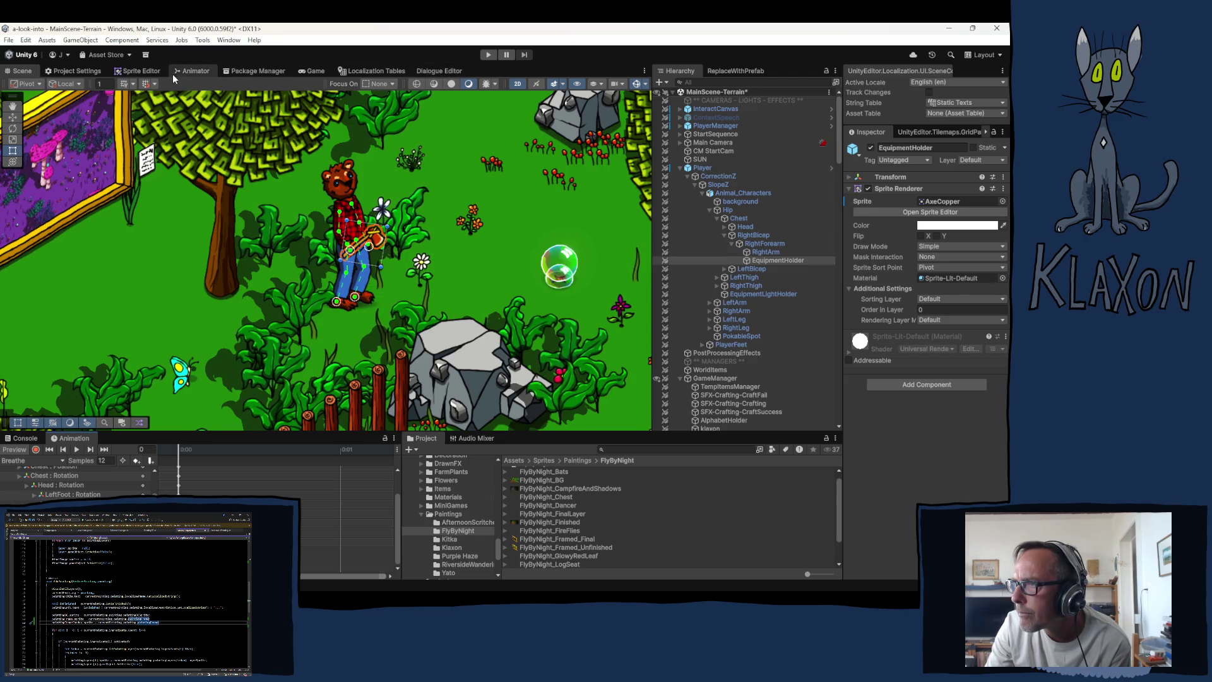
Enter the BreatheBlend state's blend tree and dock the Animator window above the Scene view.
click(189, 72)
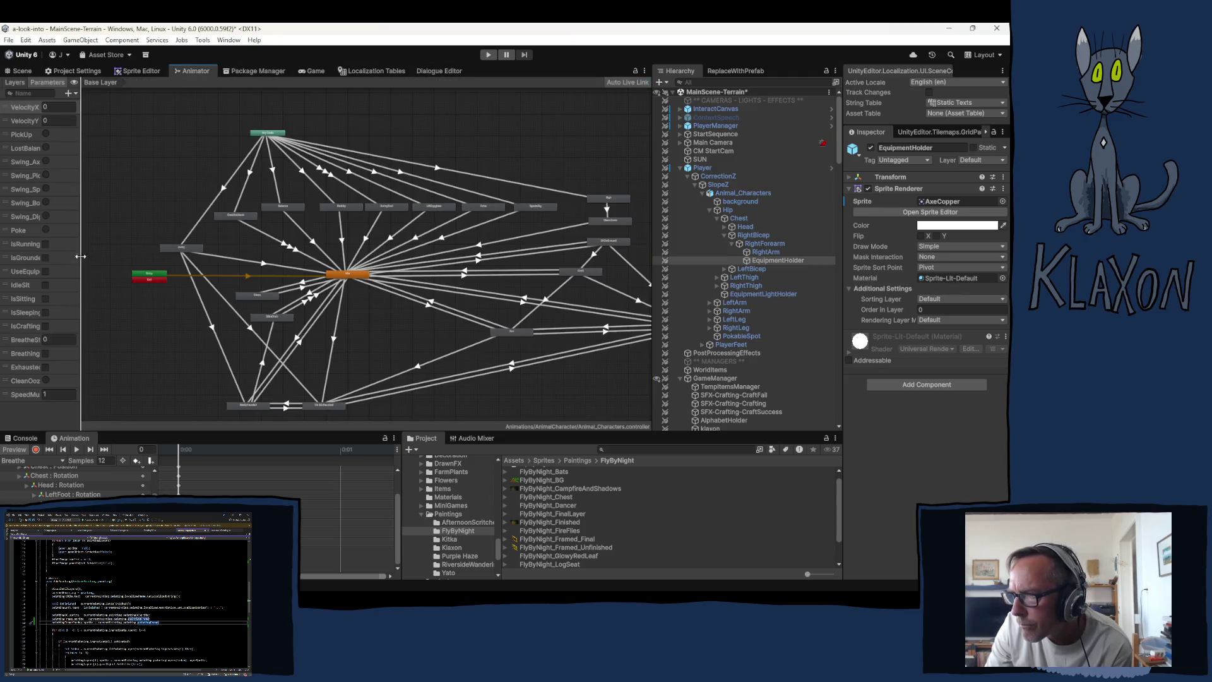
double_click(233, 217)
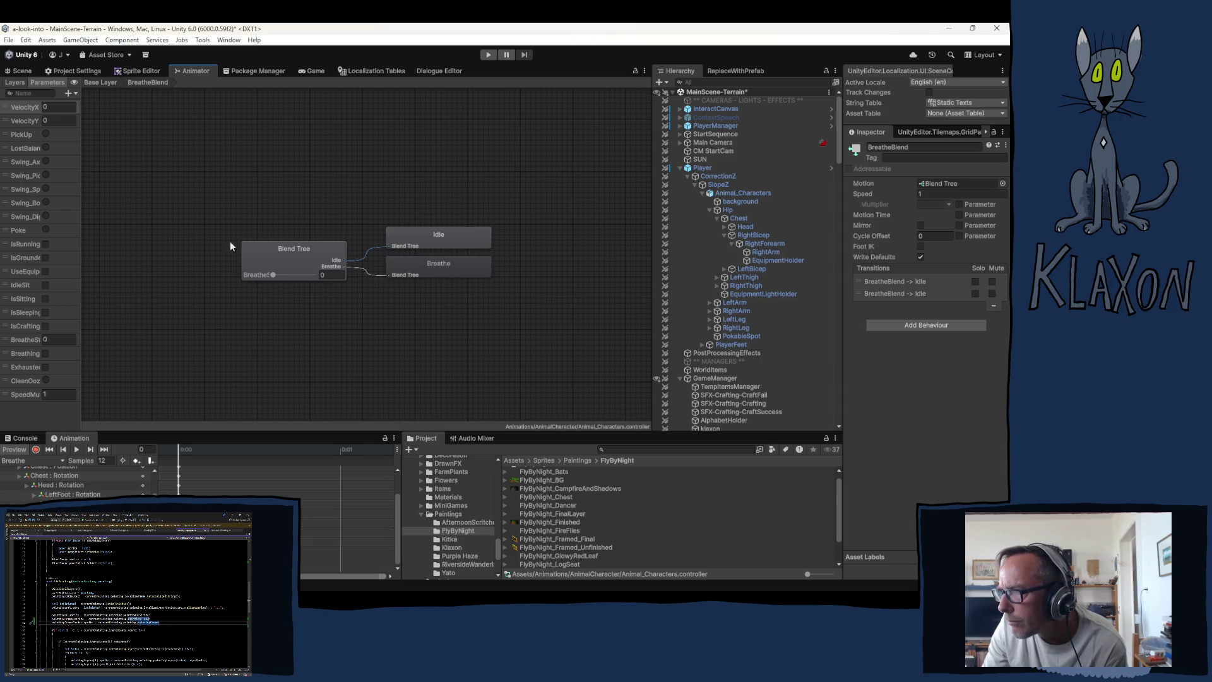
drag(196, 71, 256, 153)
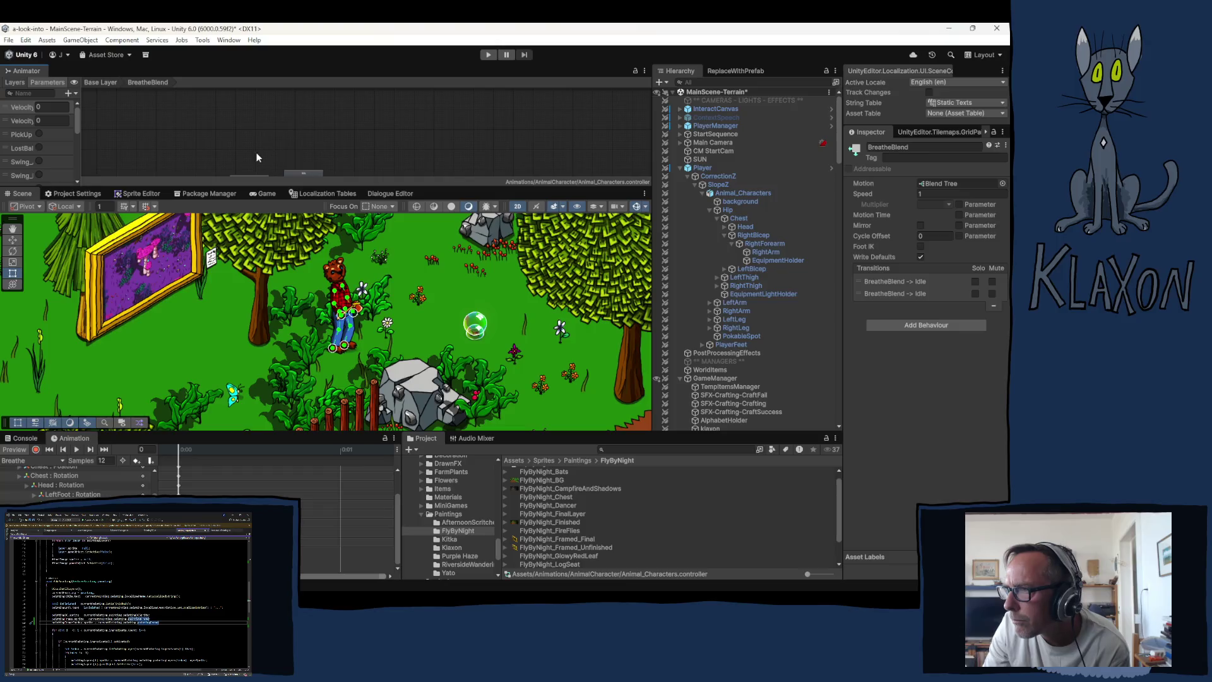
Zoom onto the Blend Tree, Idle and Breathe nodes, test the Breathe slider, then select Animal_Characters.
scroll(299, 116, down, 3)
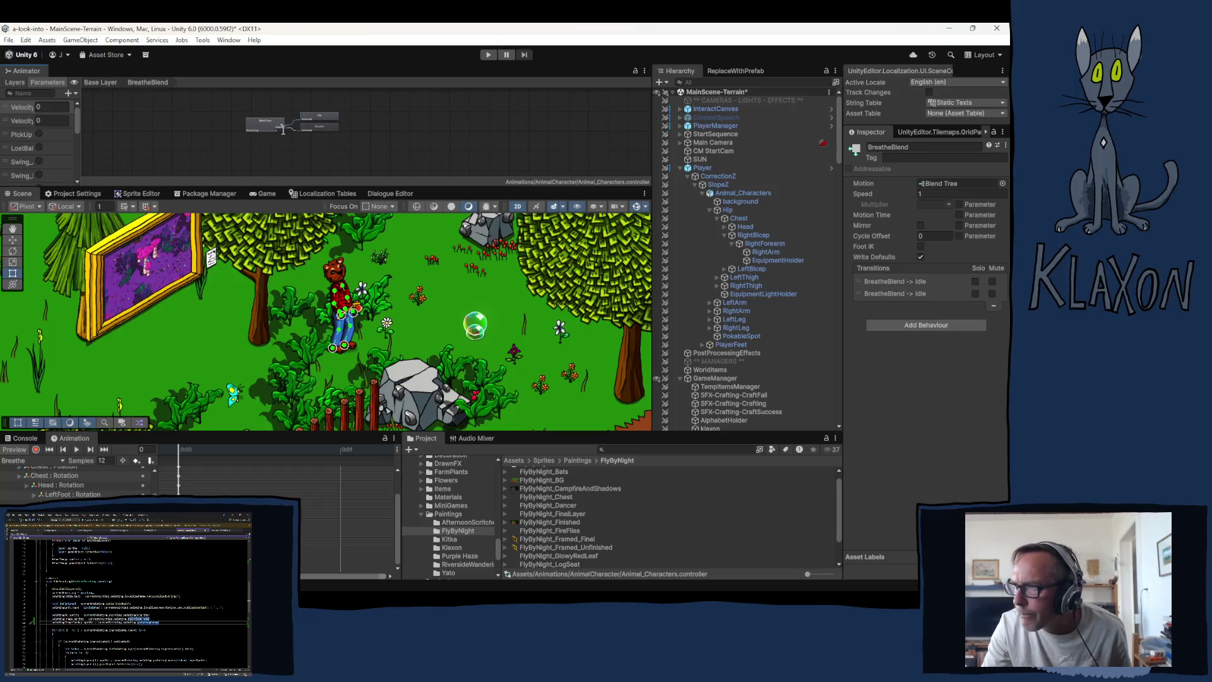
scroll(299, 116, up, 4)
click(152, 160)
mouse_move(152, 160)
mouse_down()
mouse_move(192, 157)
mouse_move(134, 169)
mouse_up()
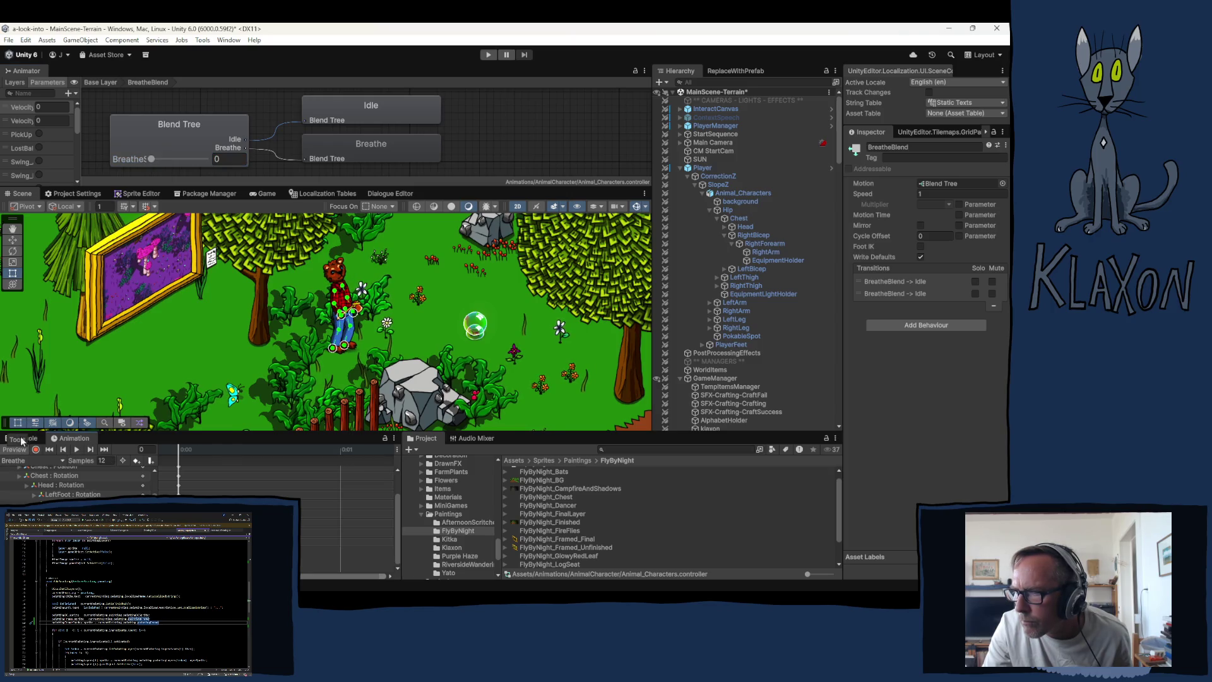
click(151, 160)
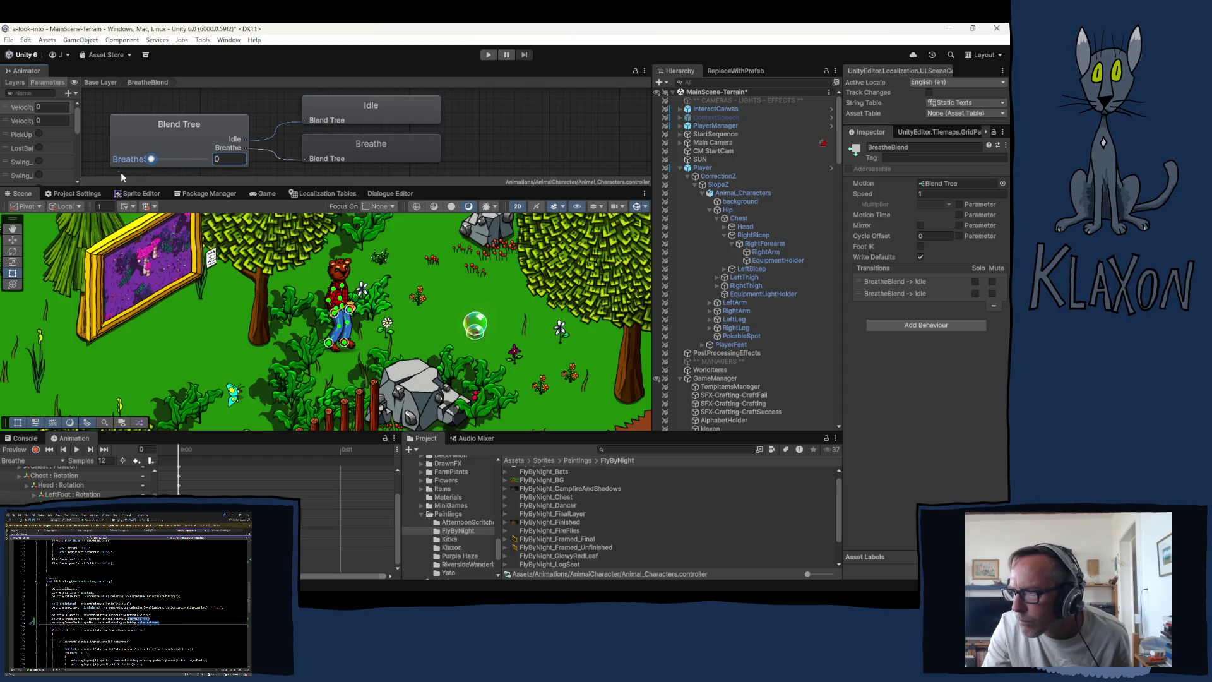
click(738, 193)
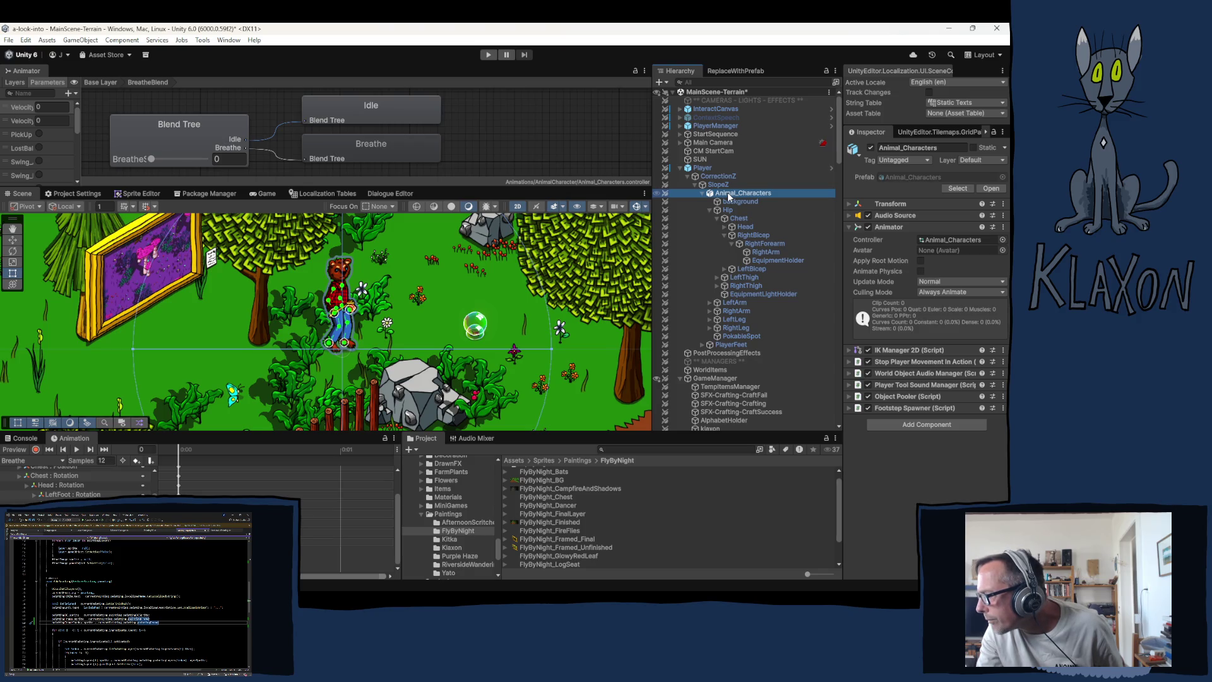
Select the bear's background sprite and enable Animation Preview.
click(730, 201)
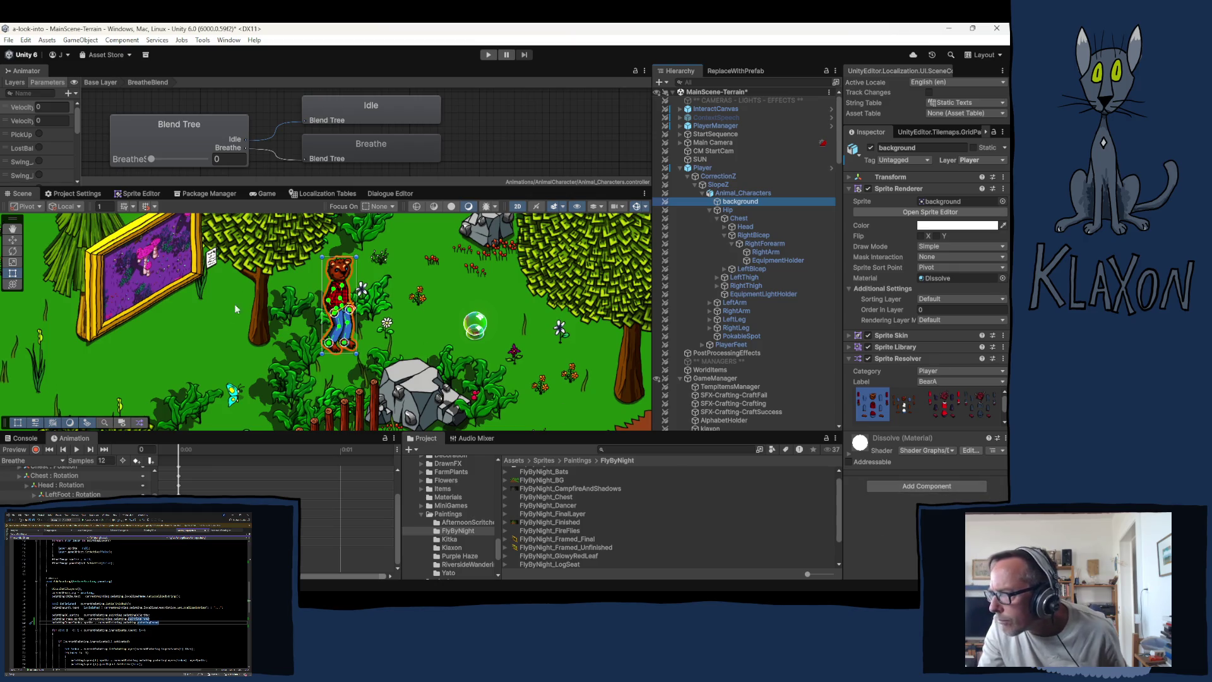
mouse_move(152, 159)
mouse_down()
mouse_move(202, 158)
mouse_move(138, 161)
mouse_up()
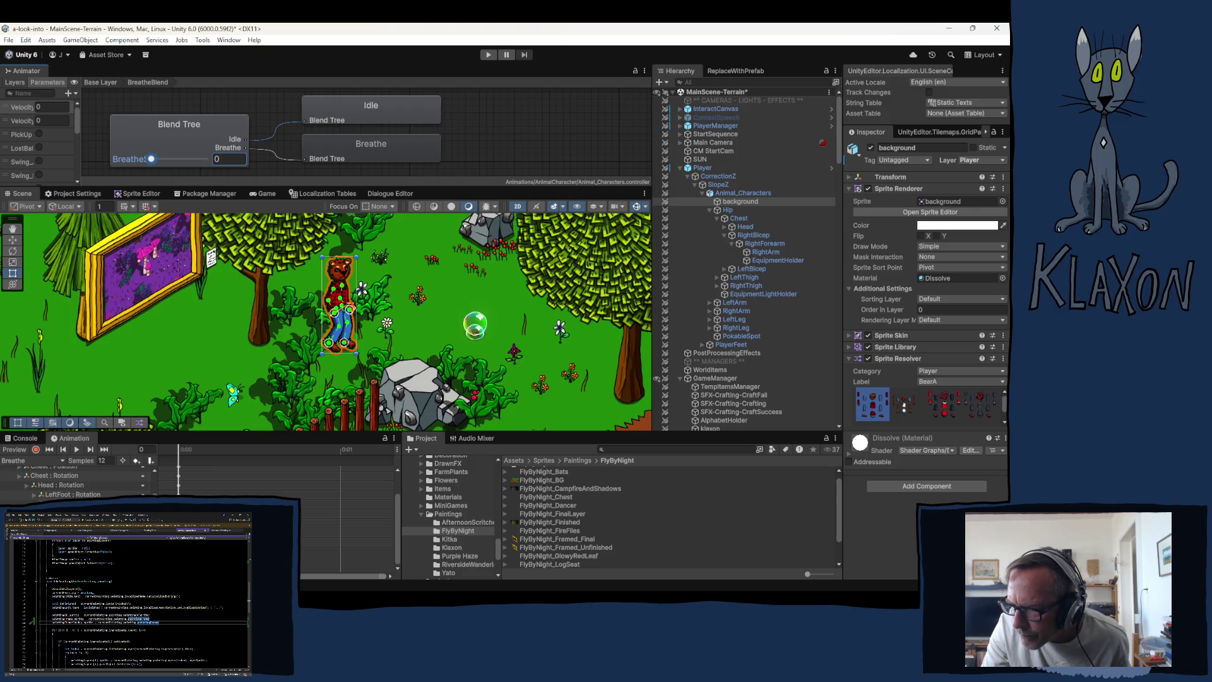
click(23, 450)
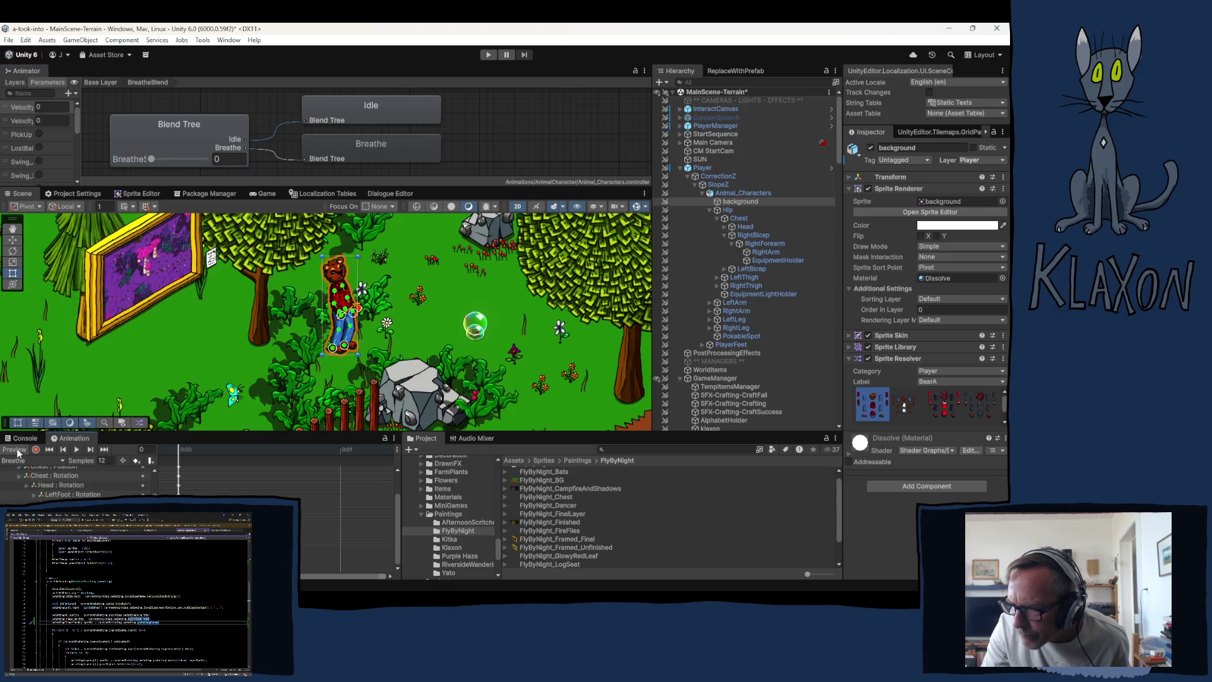
Preview Breathe at 0.11, reset it to 0, then inspect the Blend Tree and its Breathe clip.
drag(152, 159, 157, 159)
click(152, 163)
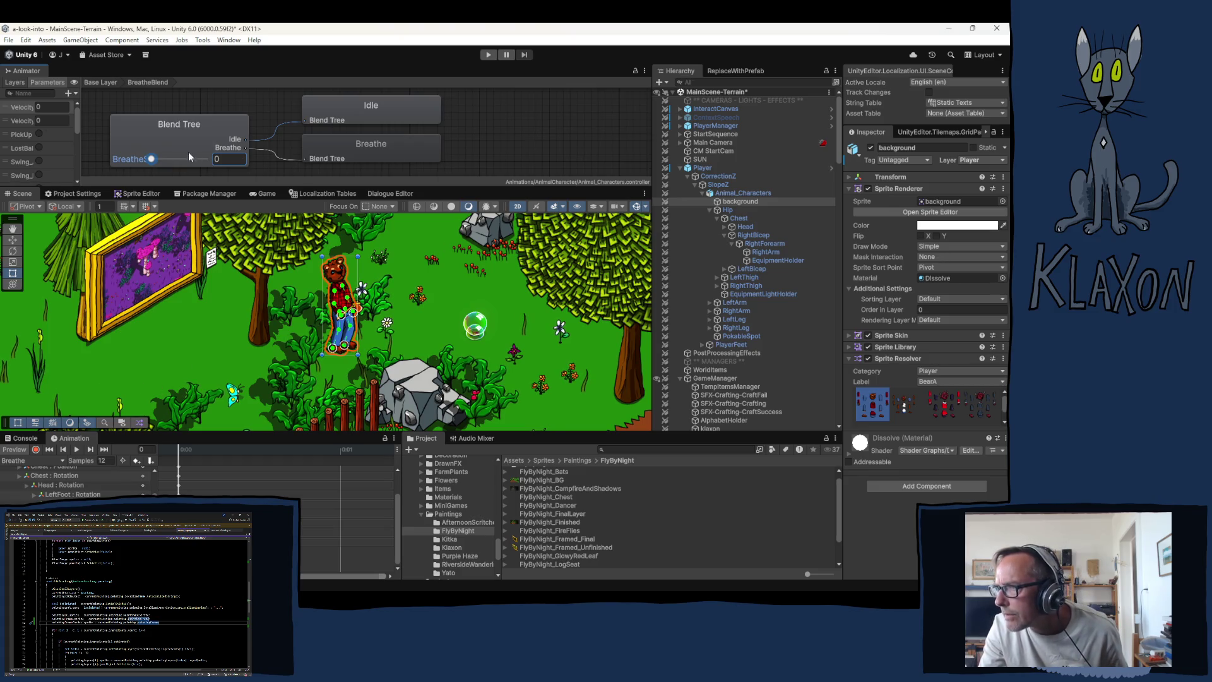
click(178, 134)
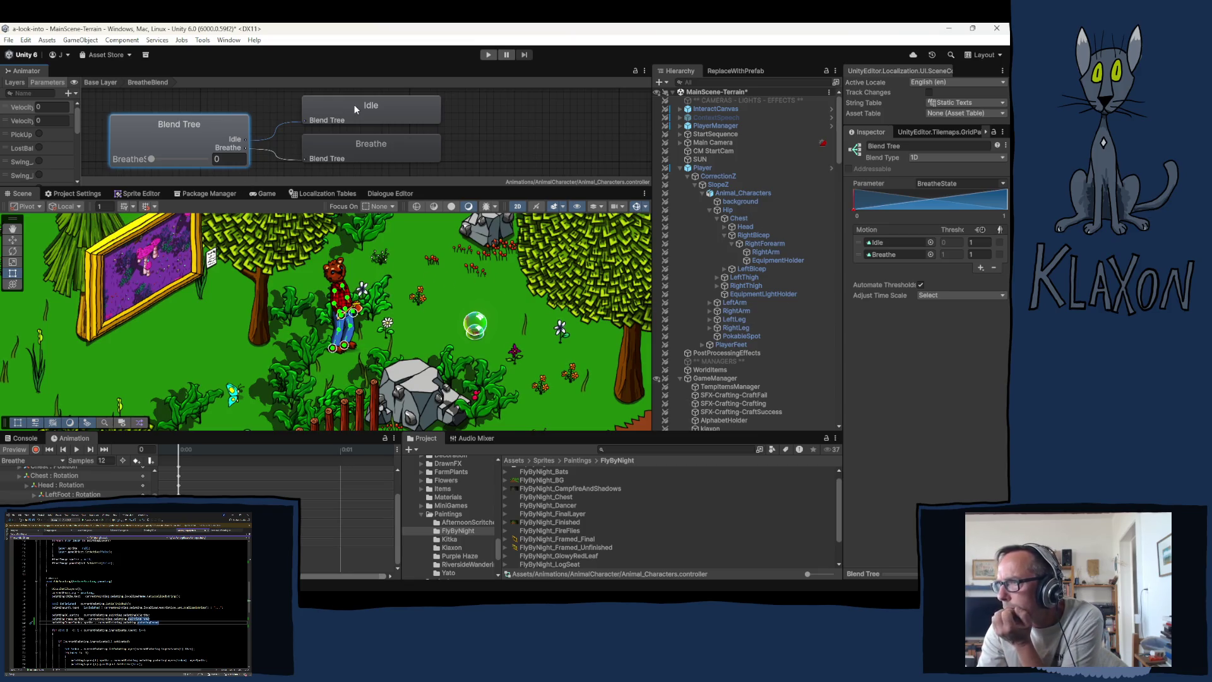
click(346, 146)
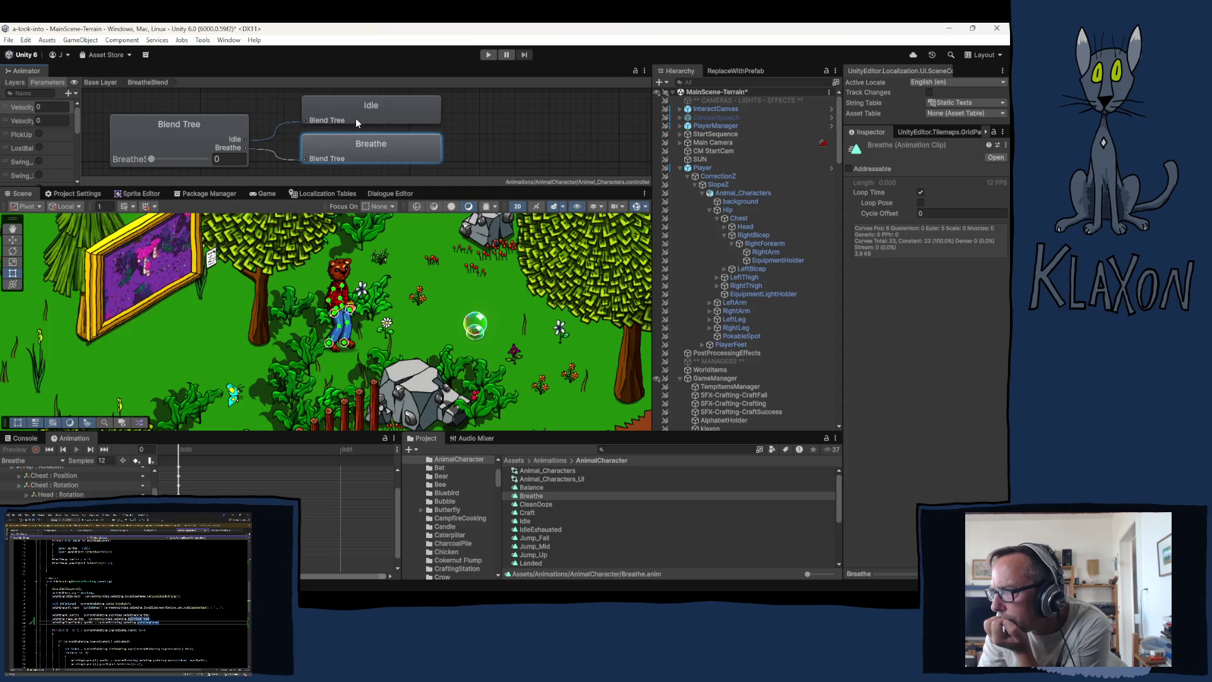
Inspect the Idle clip, then preview Animal_Characters and list its animation clips.
click(341, 111)
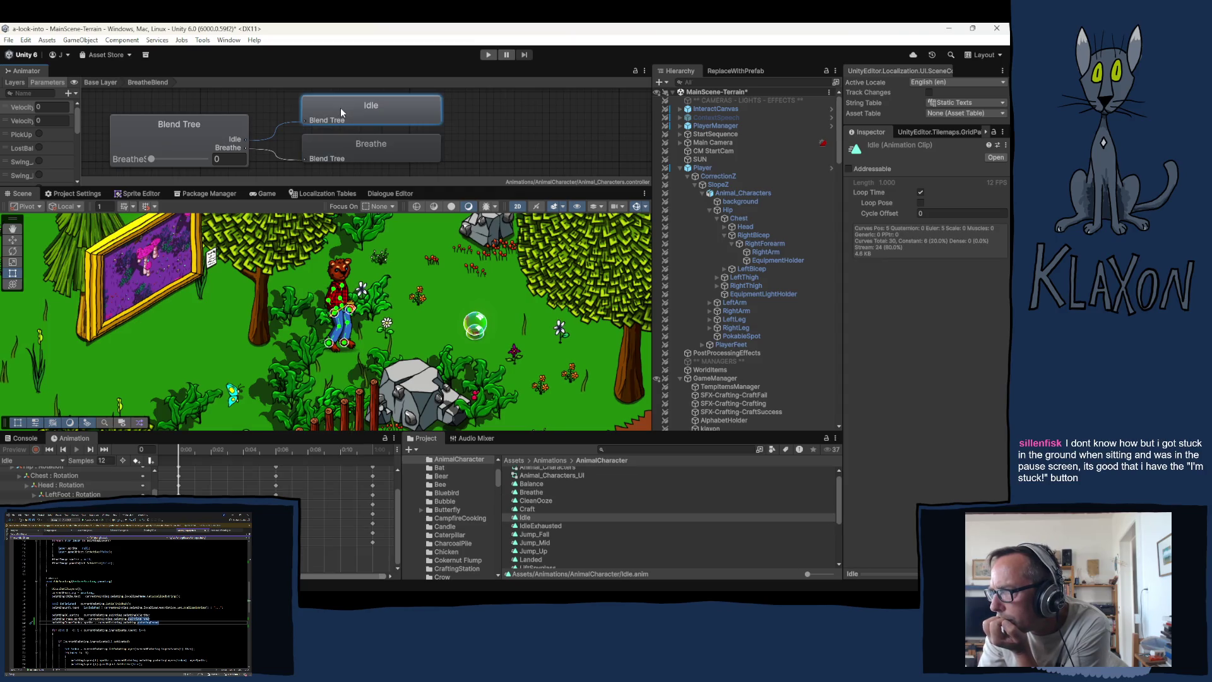
click(185, 137)
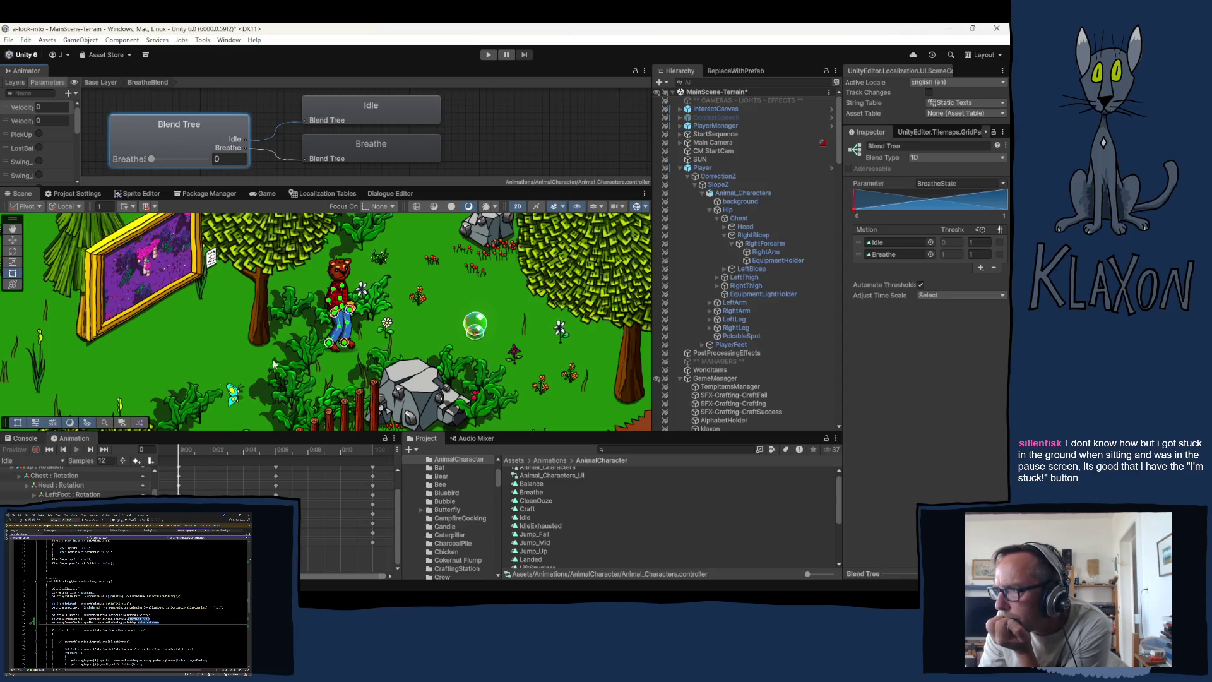
click(713, 193)
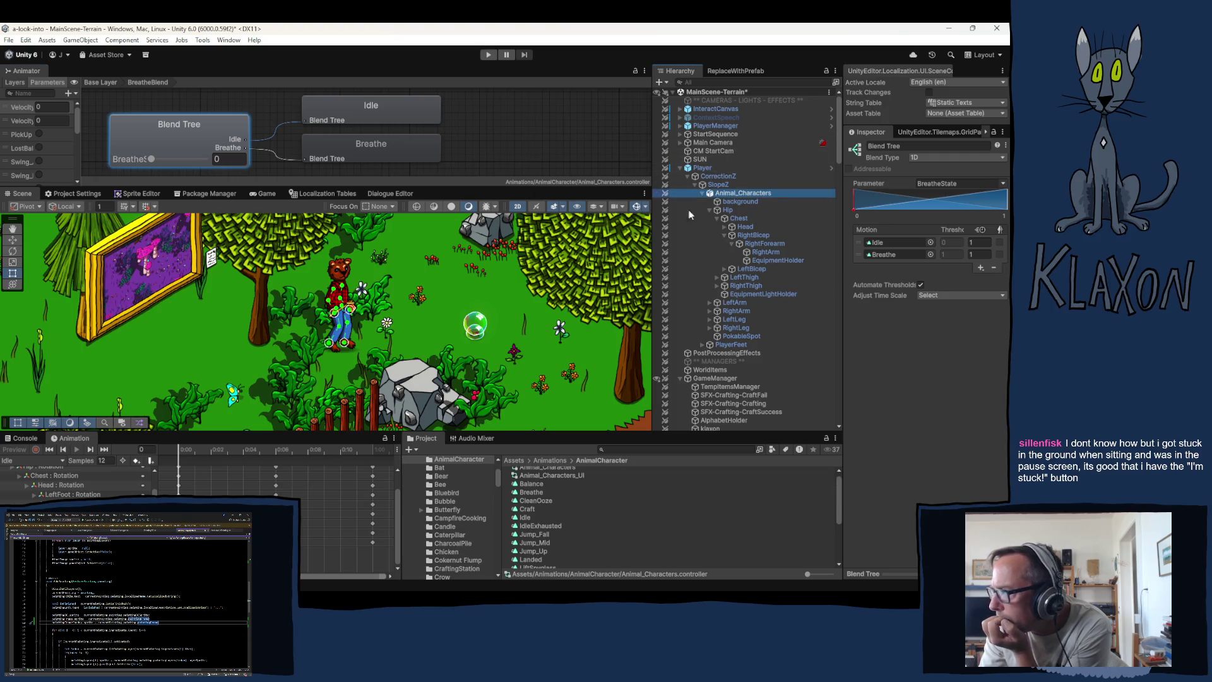
click(11, 450)
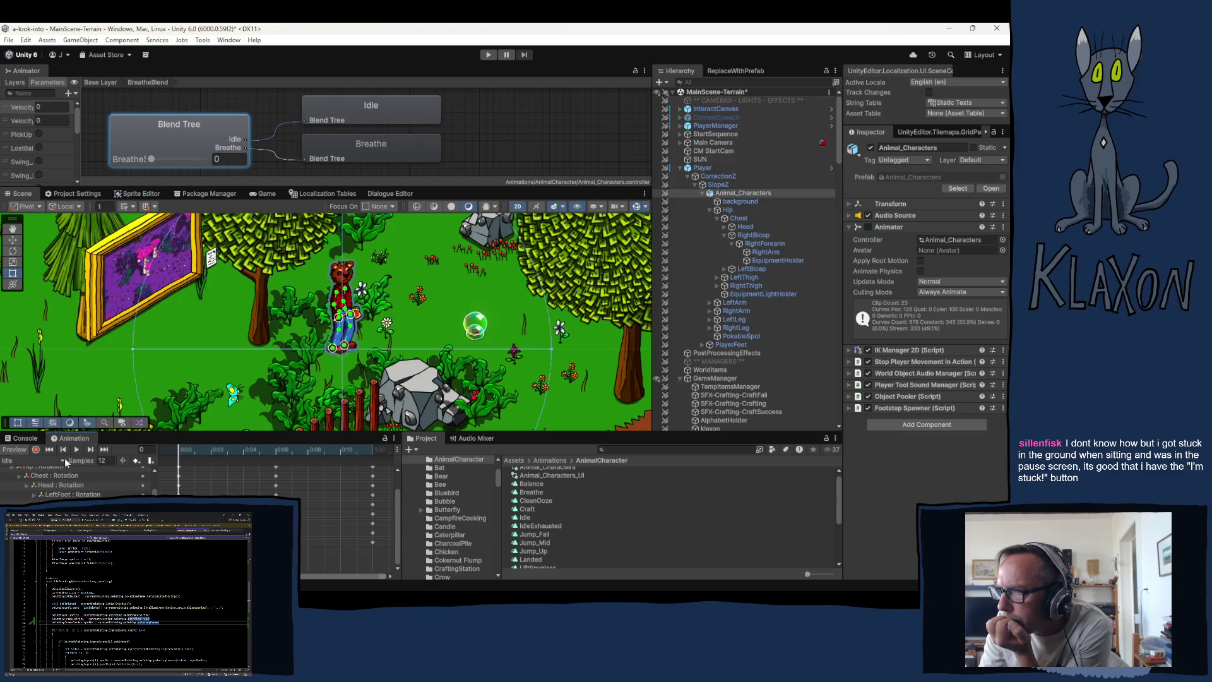
click(60, 460)
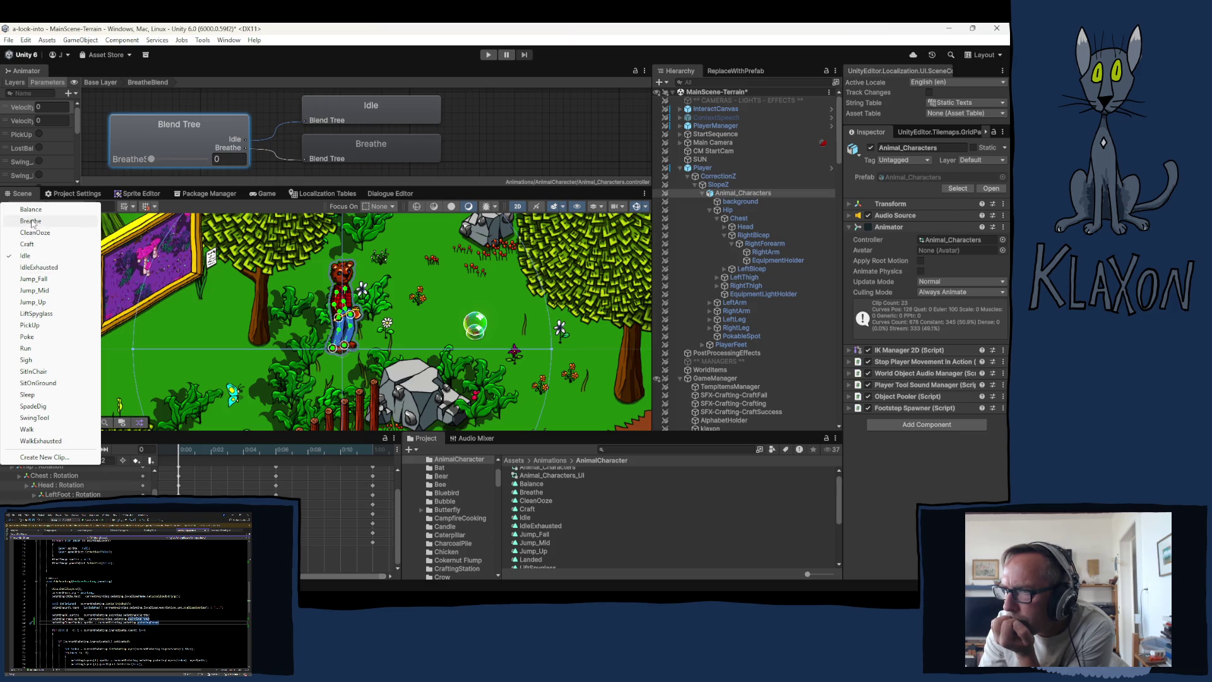
Load the Breathe clip, enable preview, and blend the character fully into Breathe.
click(32, 221)
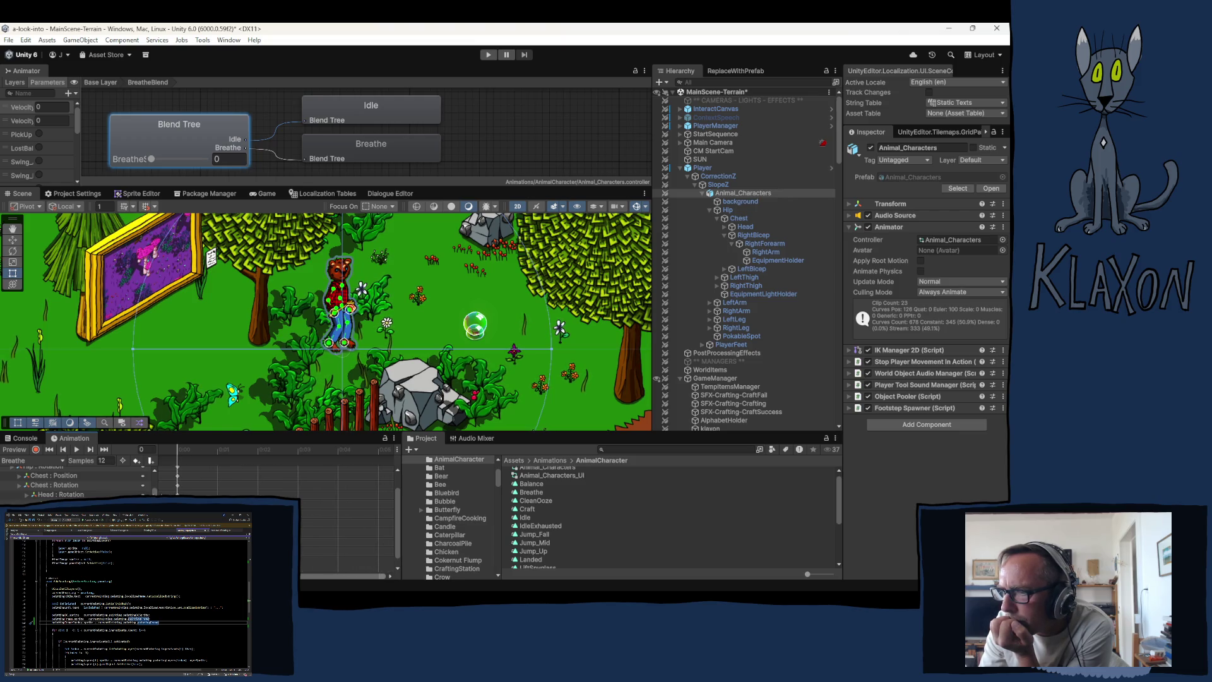
click(8, 450)
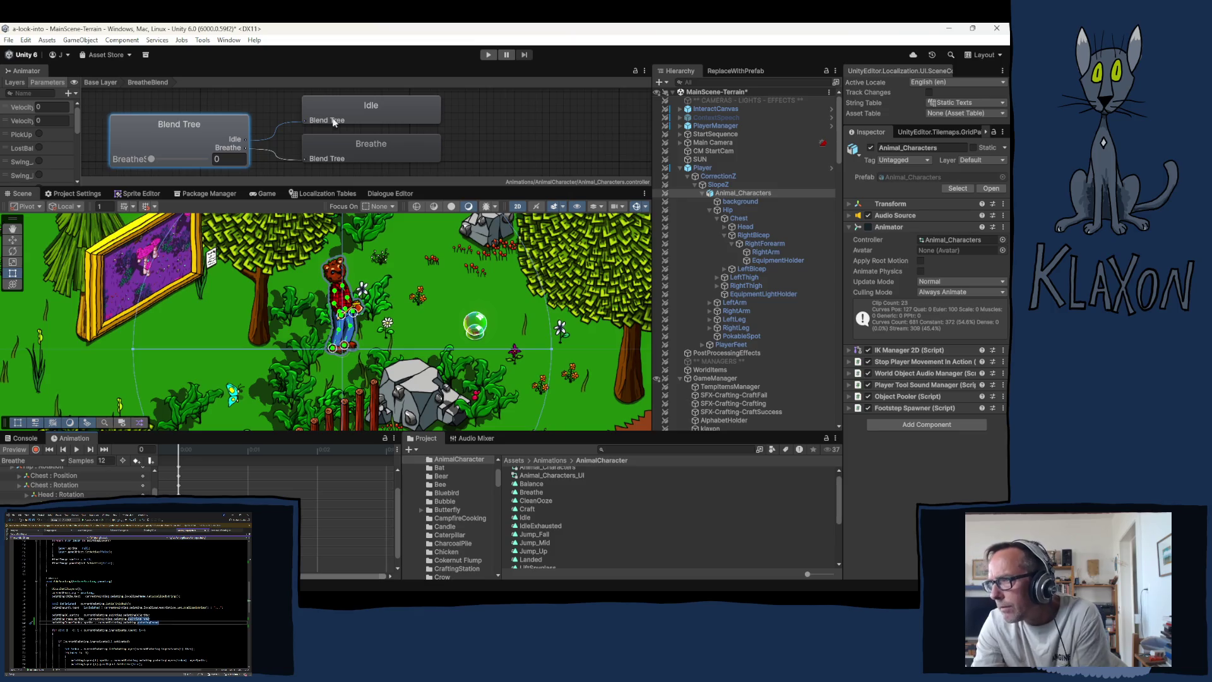
mouse_move(151, 162)
mouse_down()
mouse_move(244, 163)
mouse_move(117, 163)
mouse_move(185, 167)
mouse_move(148, 163)
mouse_up()
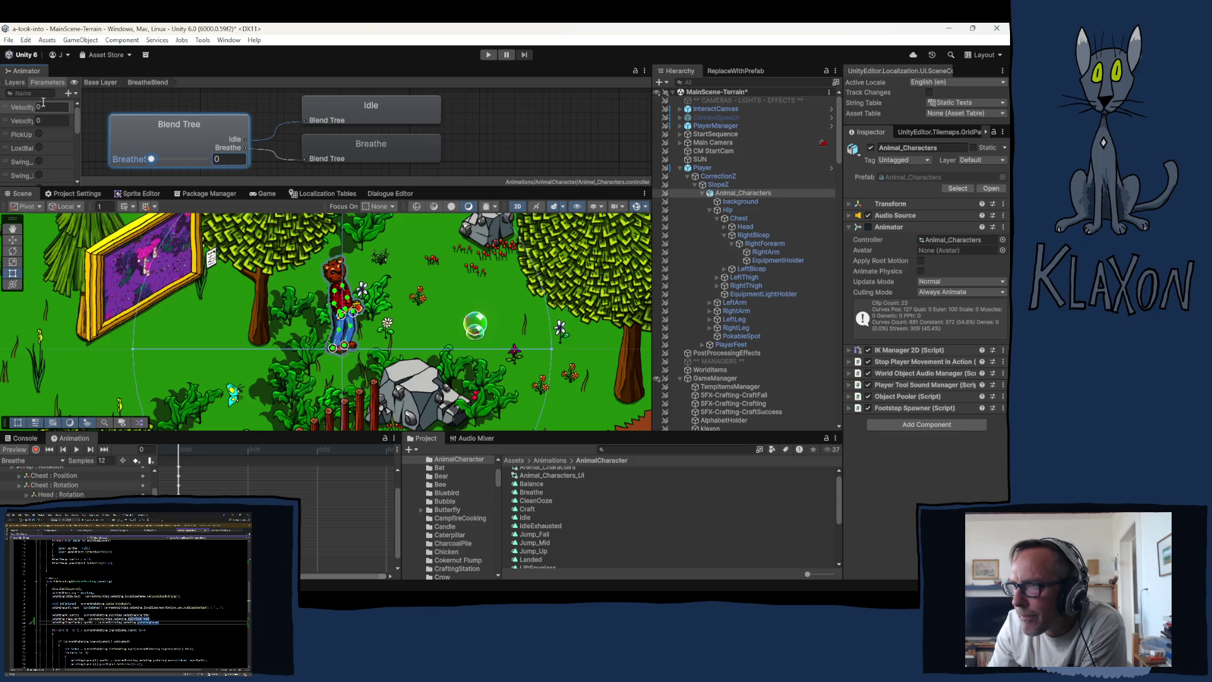
click(161, 127)
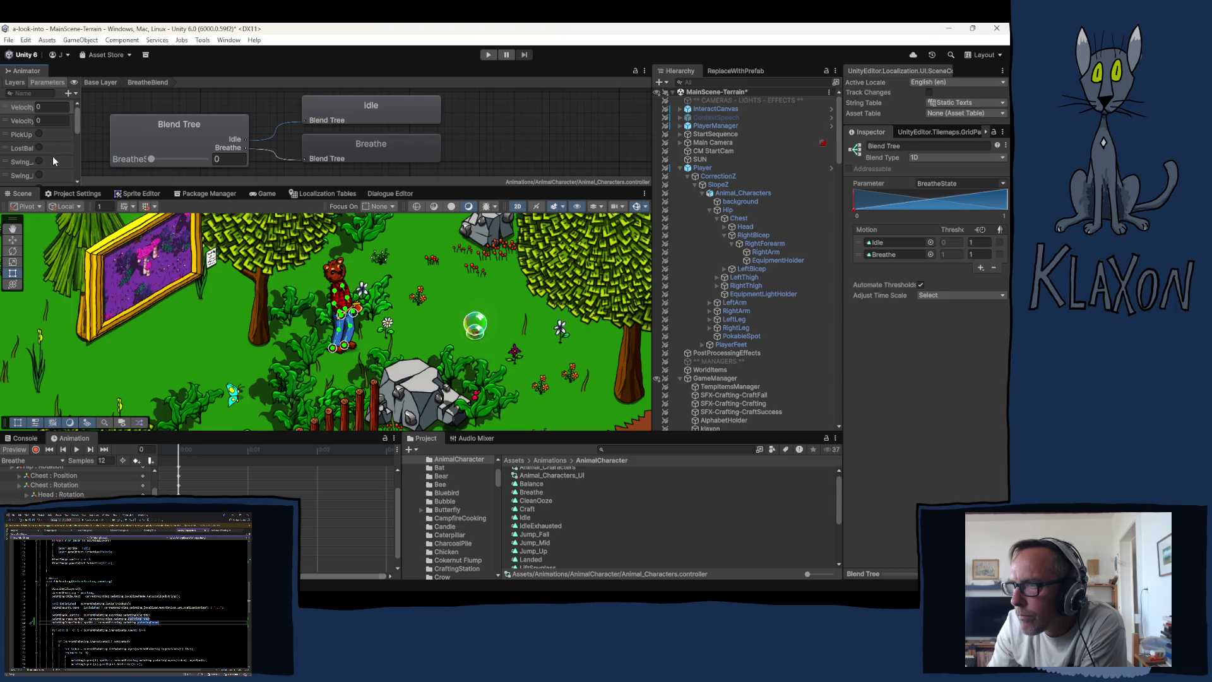
Dock the Base Layer Animator graph in the large main panel and zoom in.
click(104, 81)
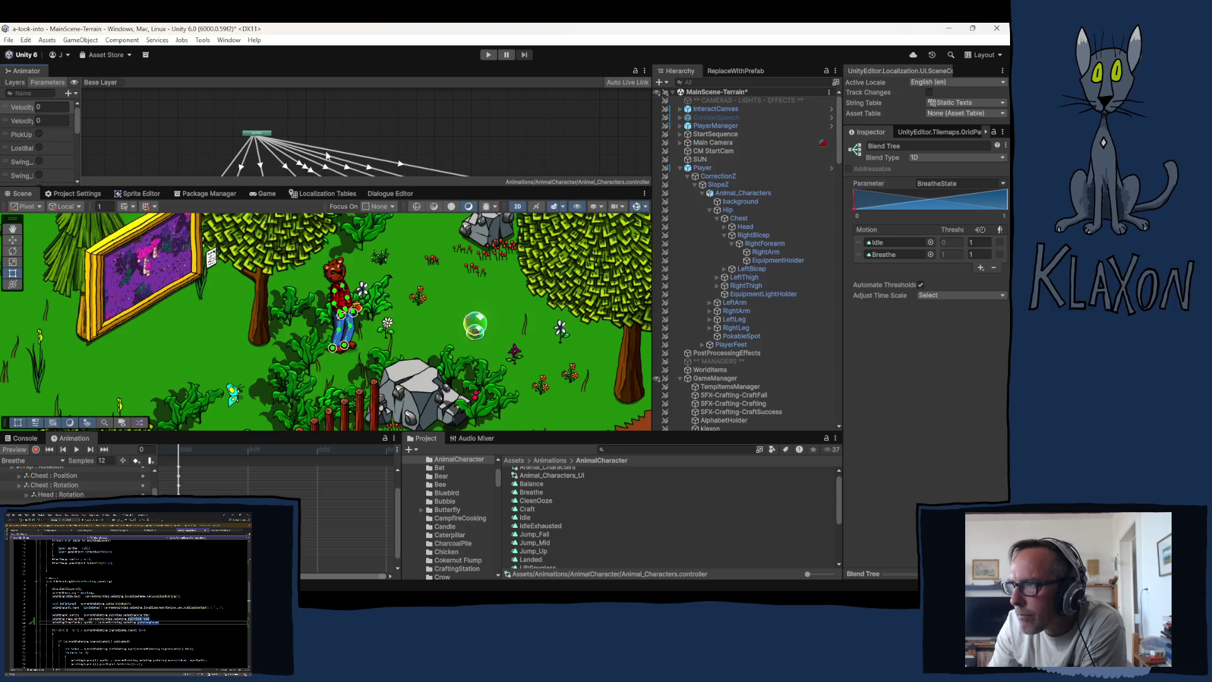
mouse_move(27, 73)
mouse_down()
mouse_move(128, 164)
mouse_move(129, 194)
mouse_move(186, 190)
mouse_up()
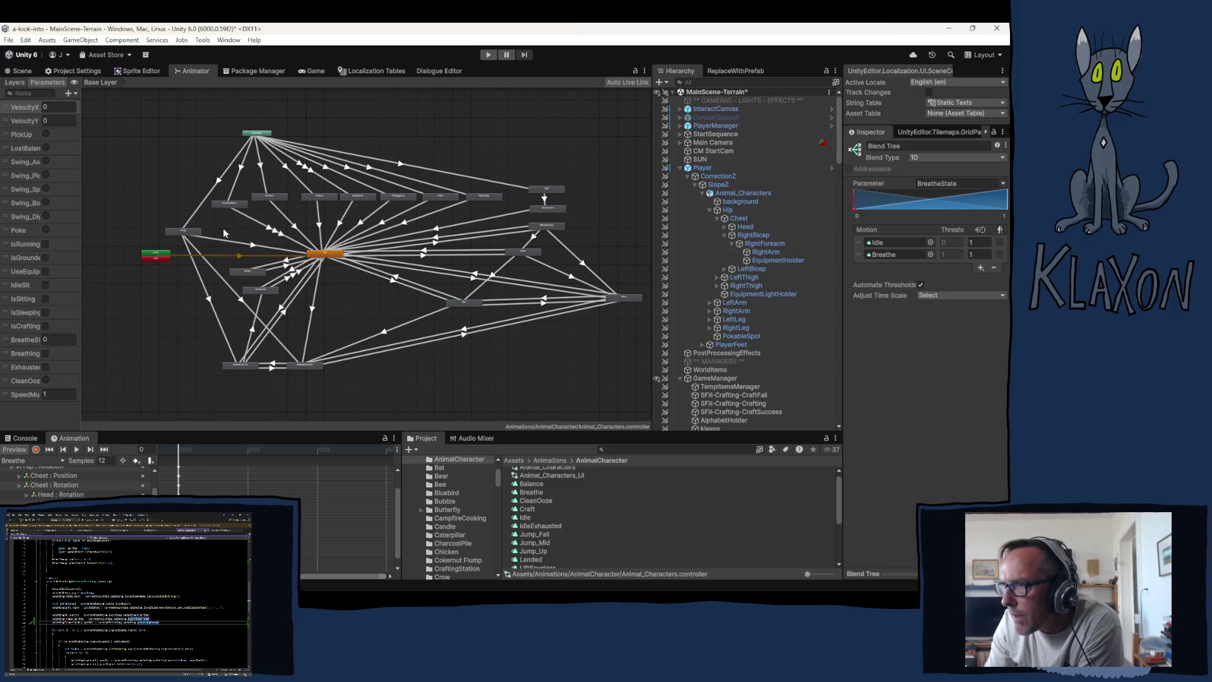
scroll(239, 215, up, 6)
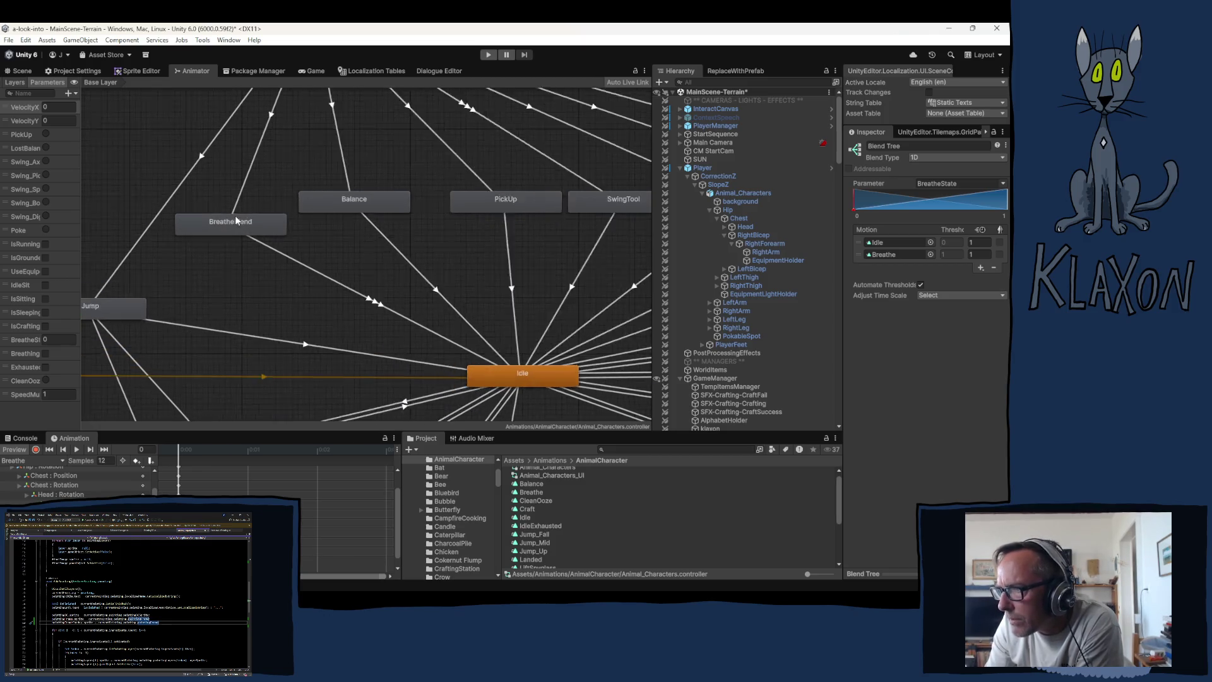
Reopen BreatheBlend, blend to about 0.72 Breathe, and select EquipmentHolder.
double_click(219, 222)
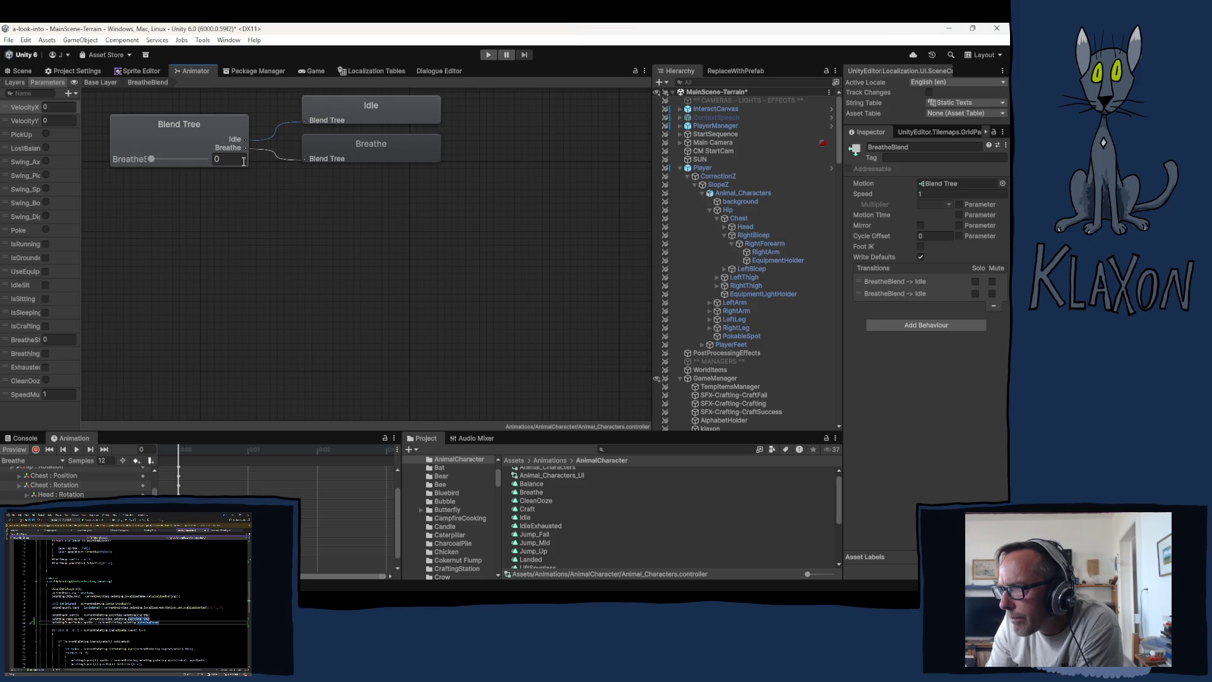
mouse_move(151, 159)
mouse_down()
mouse_move(234, 158)
mouse_move(148, 163)
mouse_up()
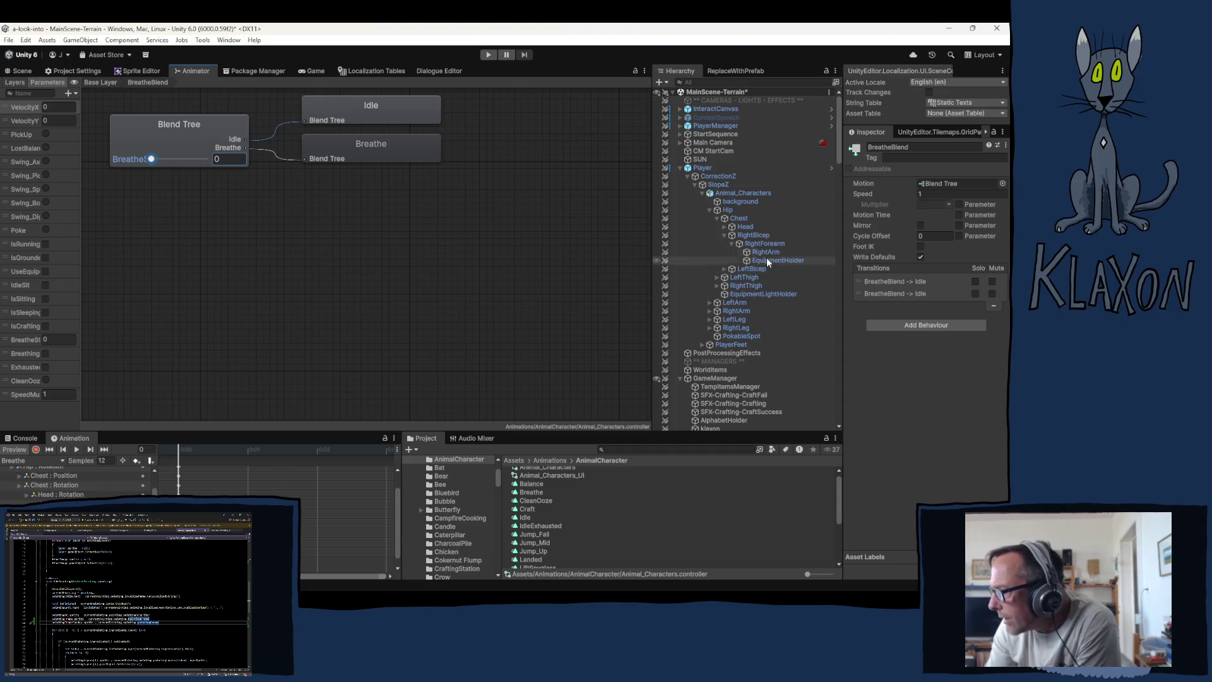
click(781, 260)
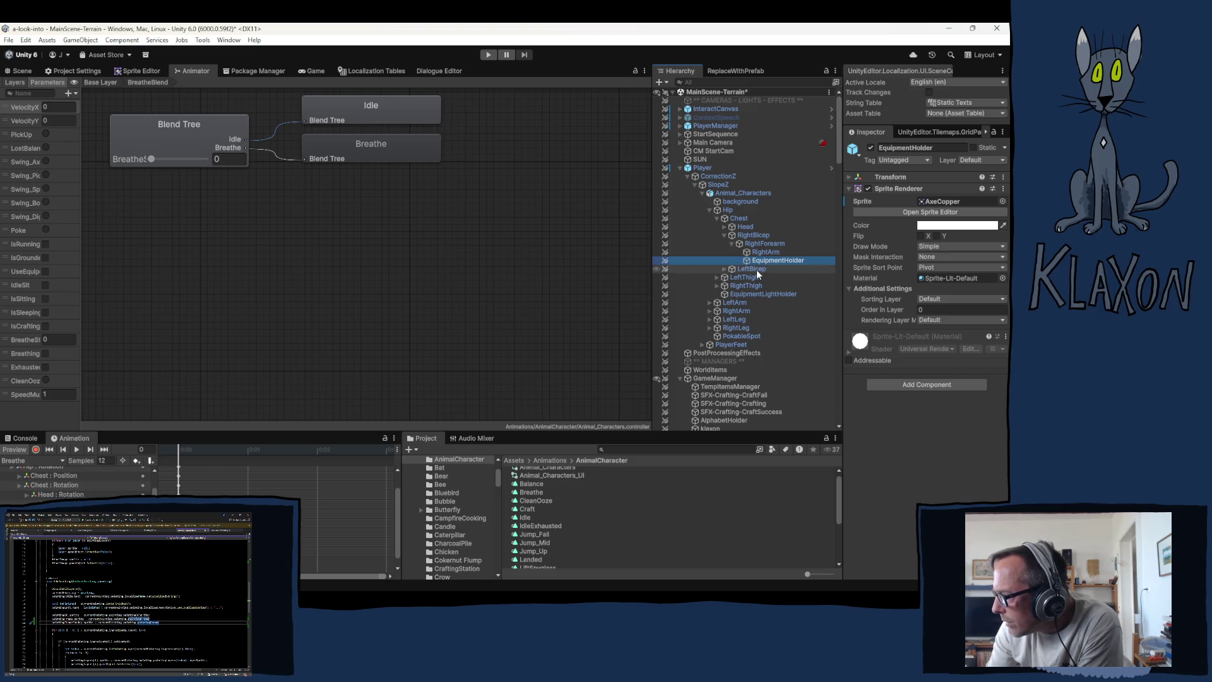
Expand EquipmentHolder's Transform and turn animation preview back on.
click(875, 176)
click(995, 209)
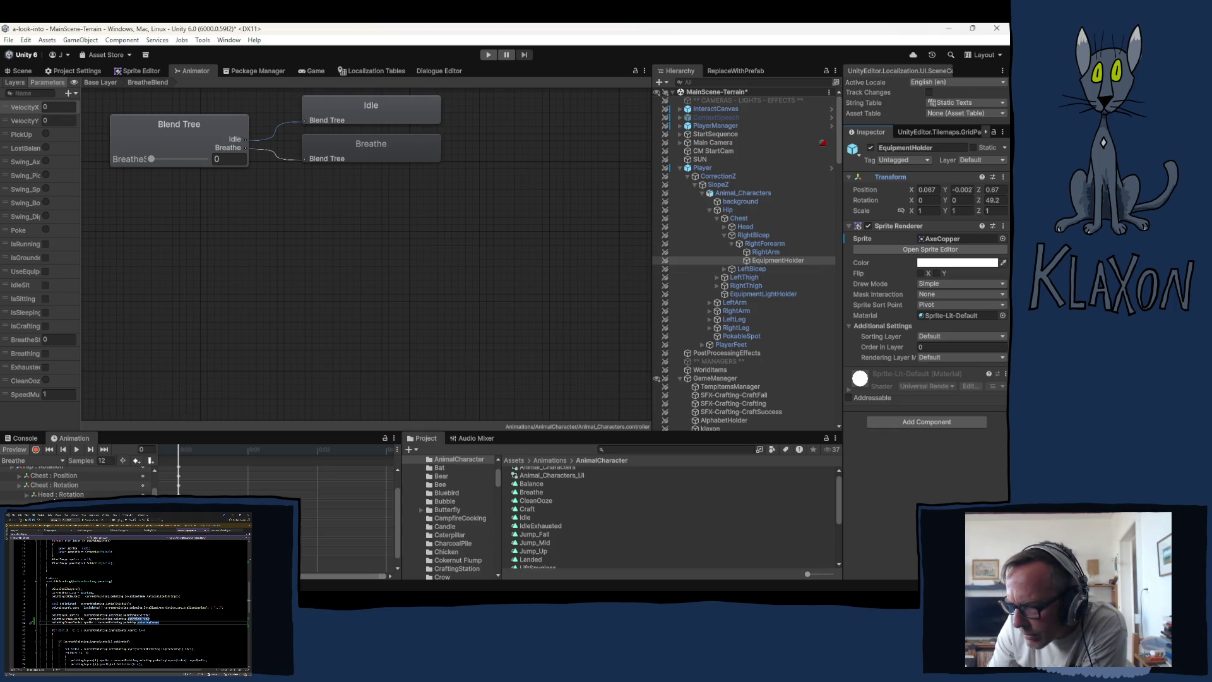
click(14, 452)
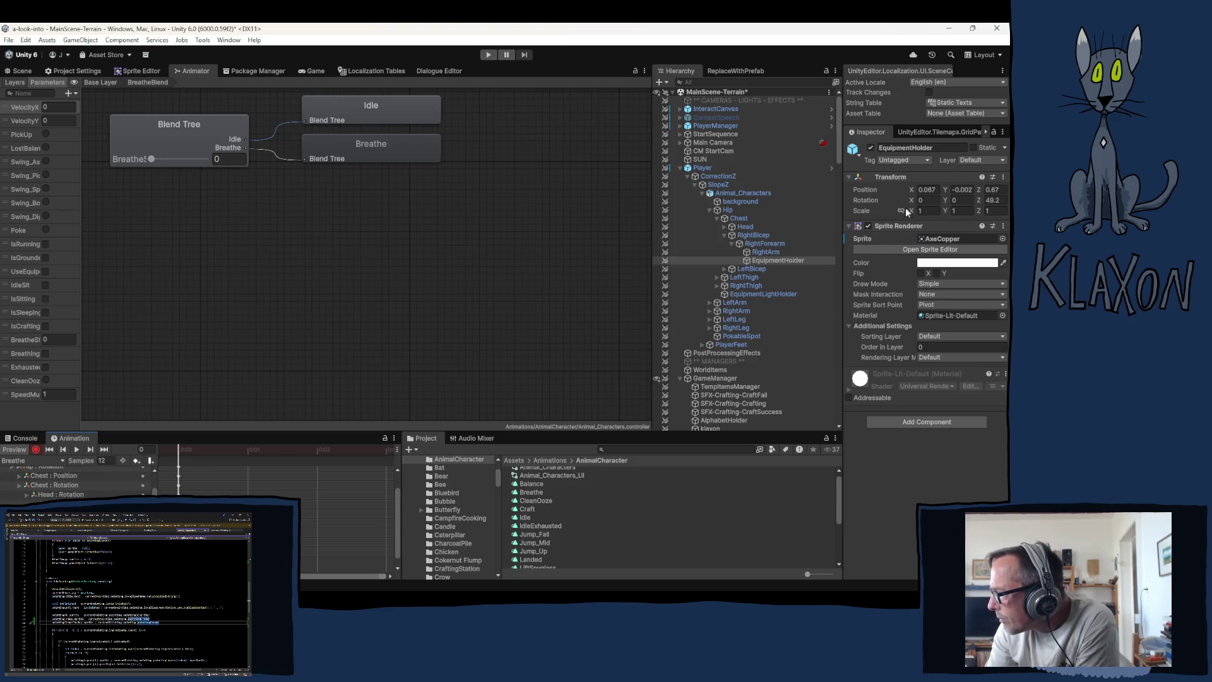
Set Position Z to 0.8, scrub the Breathe blend, then end preview reverting to 0.67.
click(999, 189)
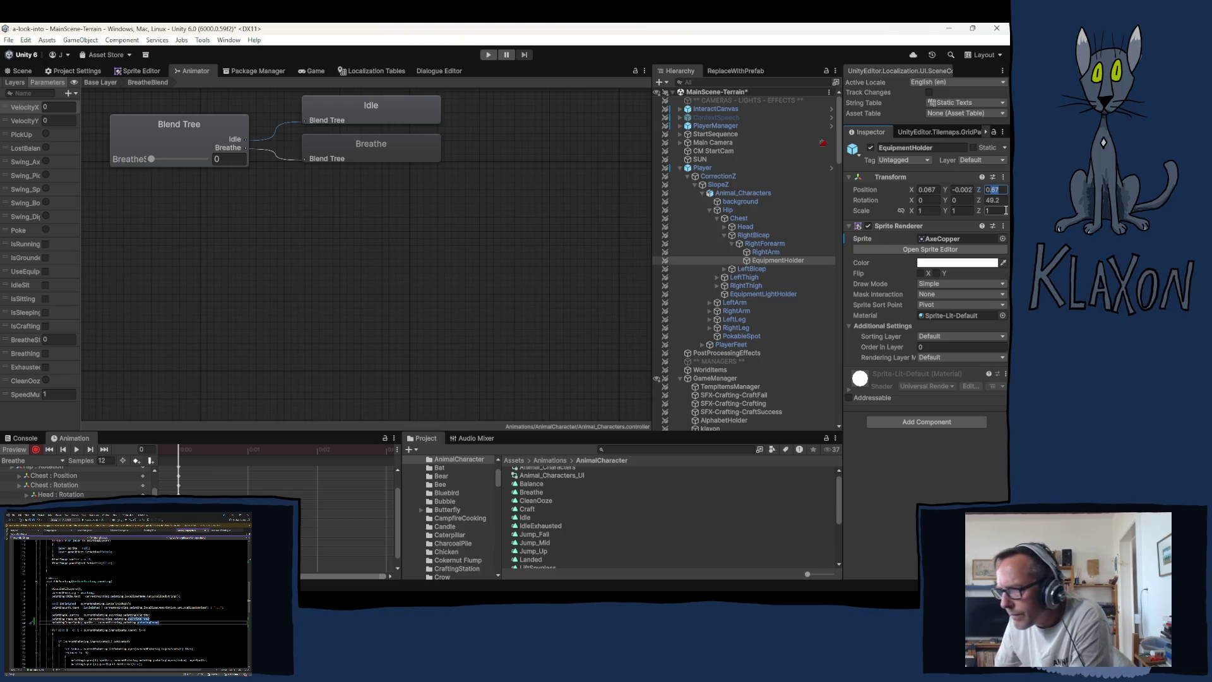
text(0.8)
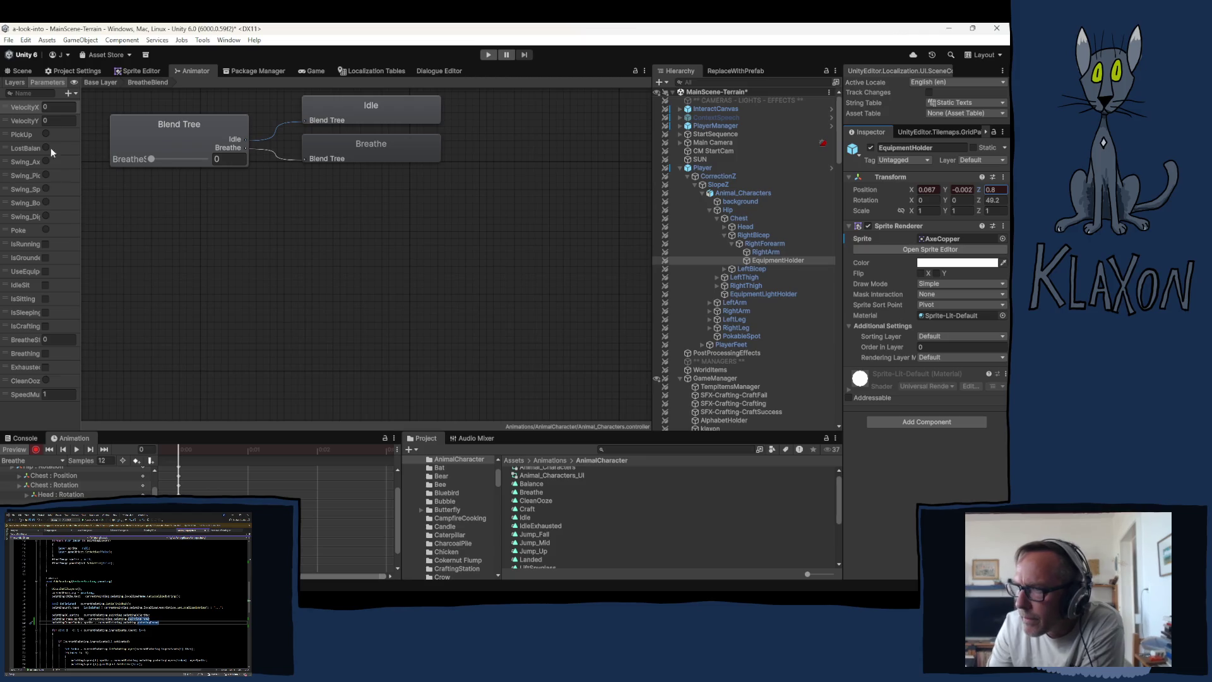
key(Return)
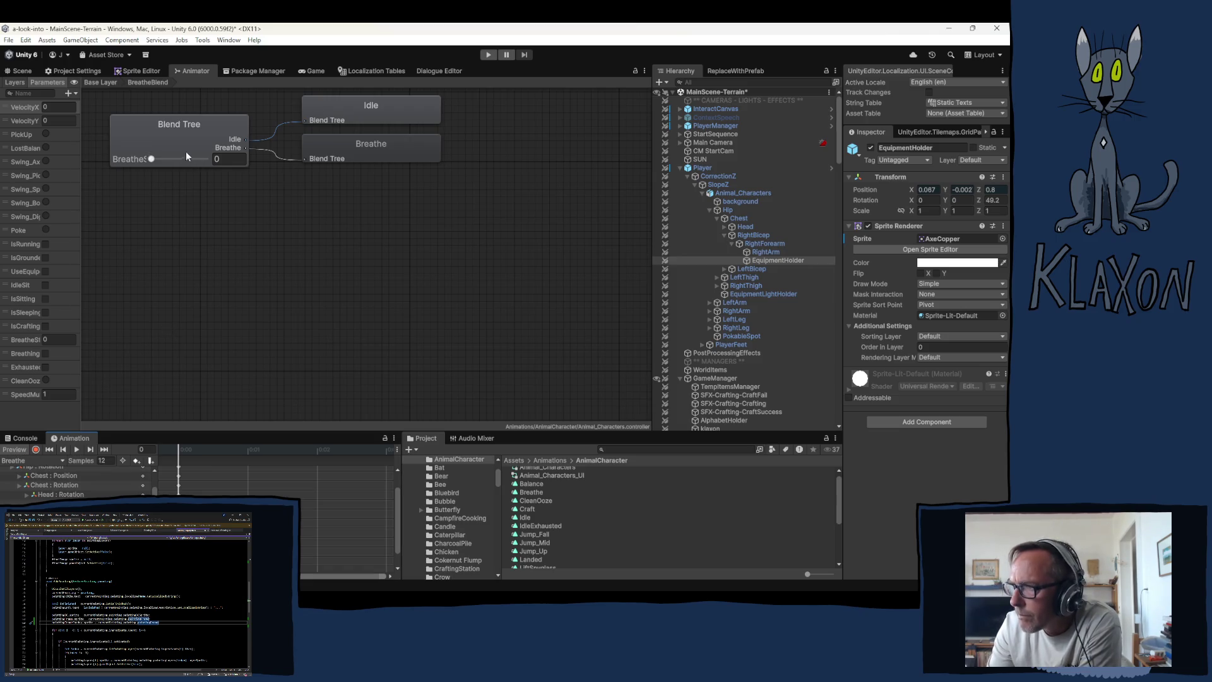
mouse_move(152, 160)
mouse_down()
mouse_move(226, 160)
mouse_move(117, 172)
mouse_up()
click(14, 449)
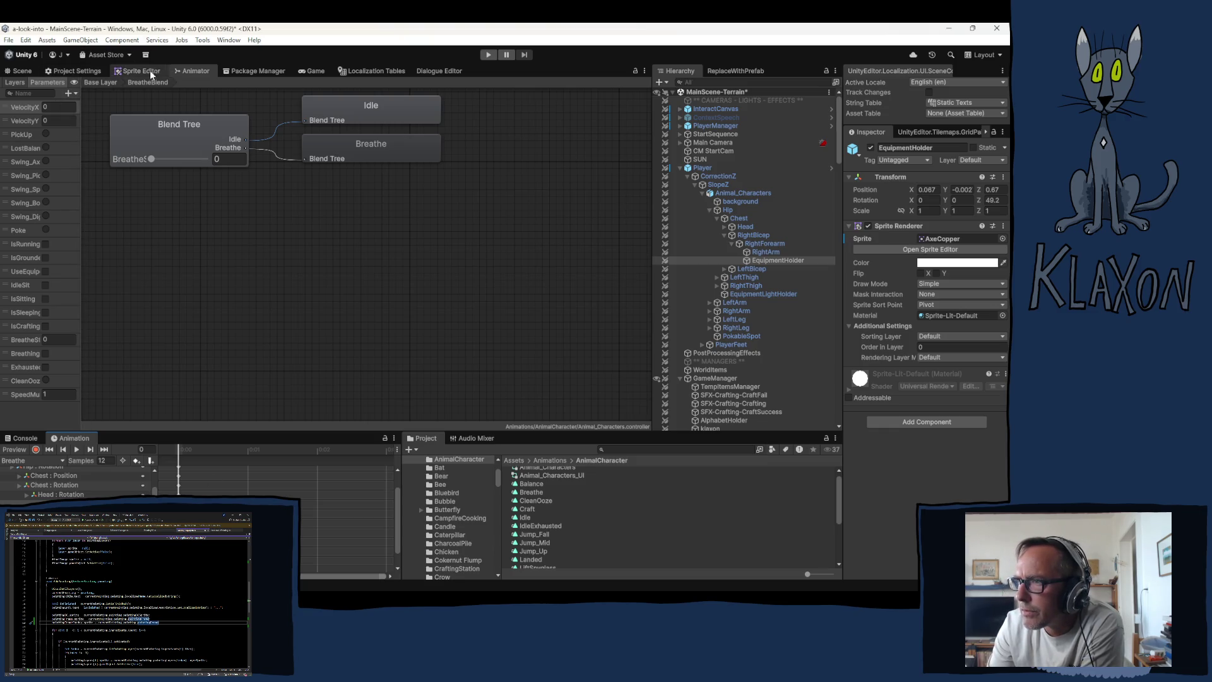
Select the BreatheBlend state in the Base Layer graph, save the scene, and show the Scene view.
click(108, 81)
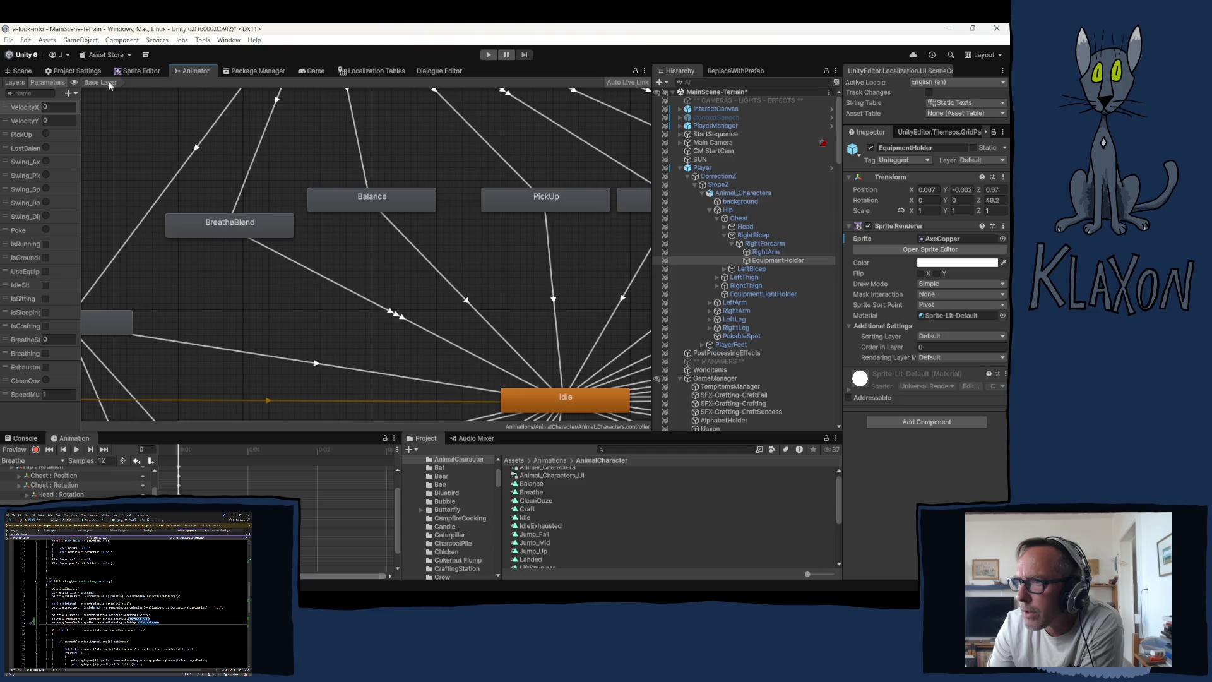
click(236, 224)
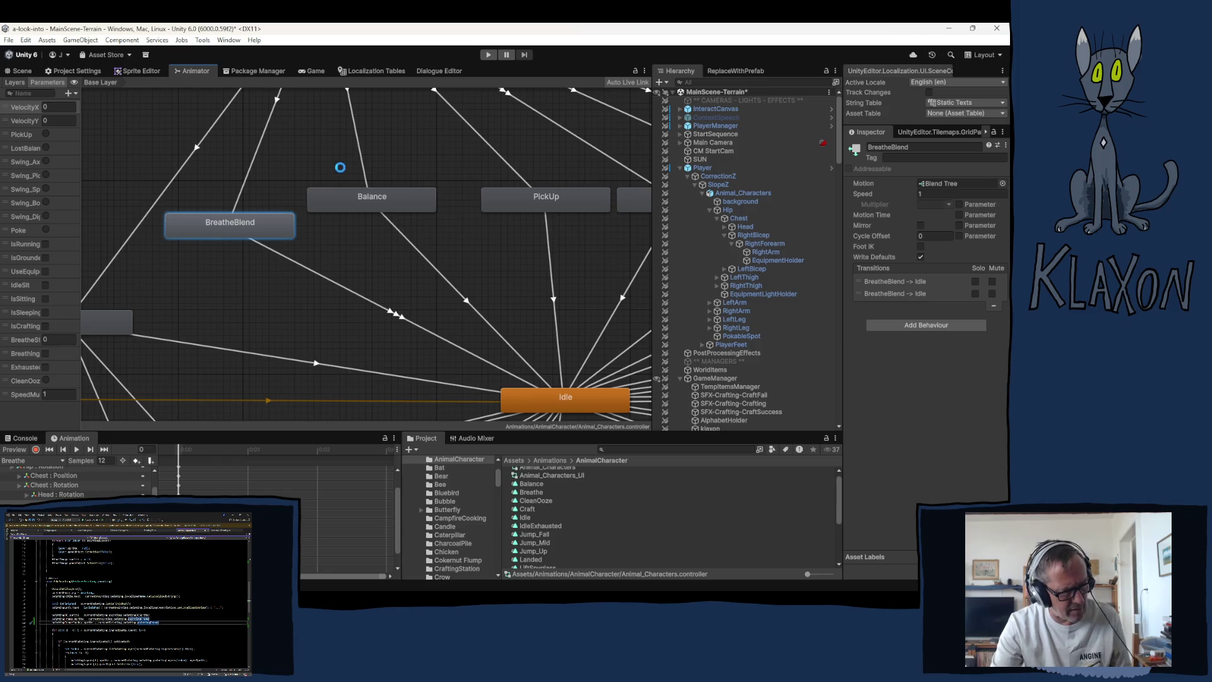
key(ctrl+s)
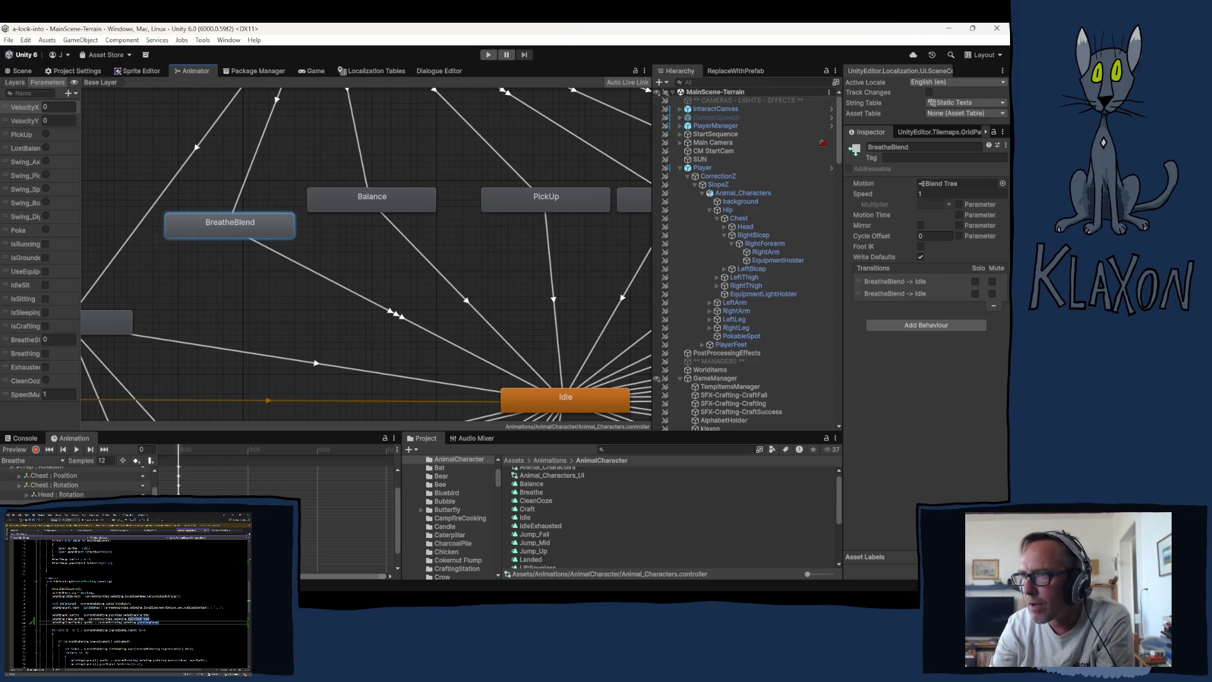
click(27, 70)
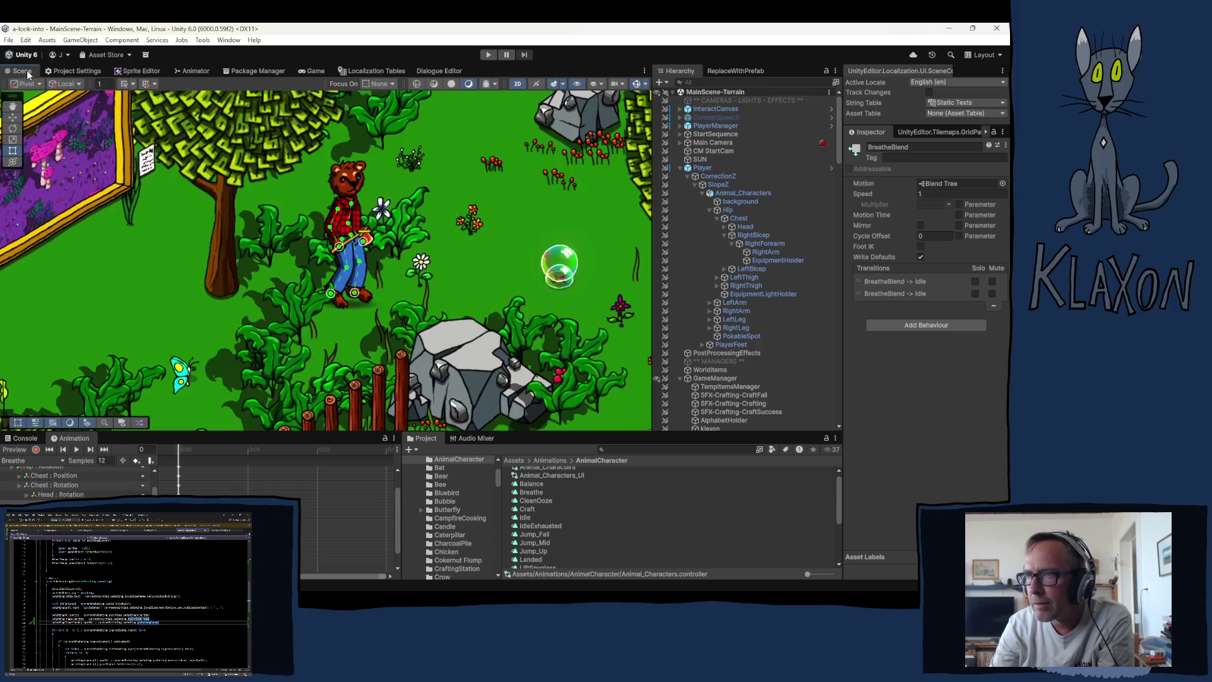
Zoom out over the forest map in the Scene view.
scroll(294, 265, down, 4)
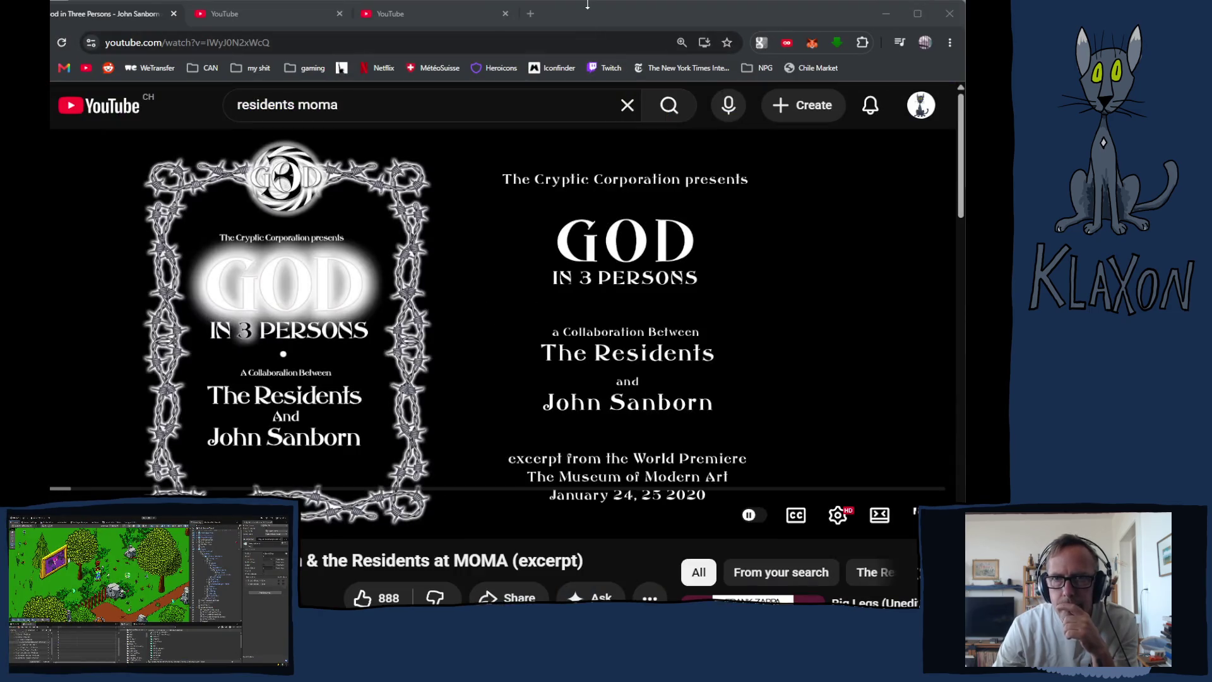
Bring the browser playing The Residents' MOMA excerpt back into focus.
click(587, 6)
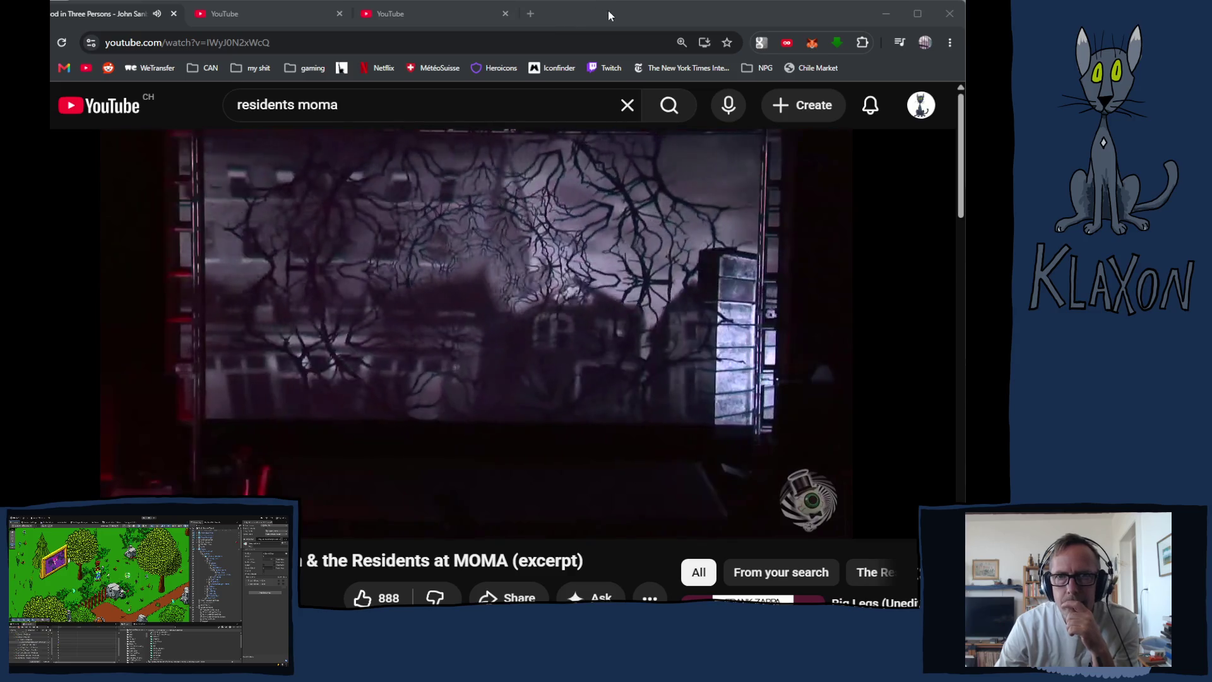
click(609, 14)
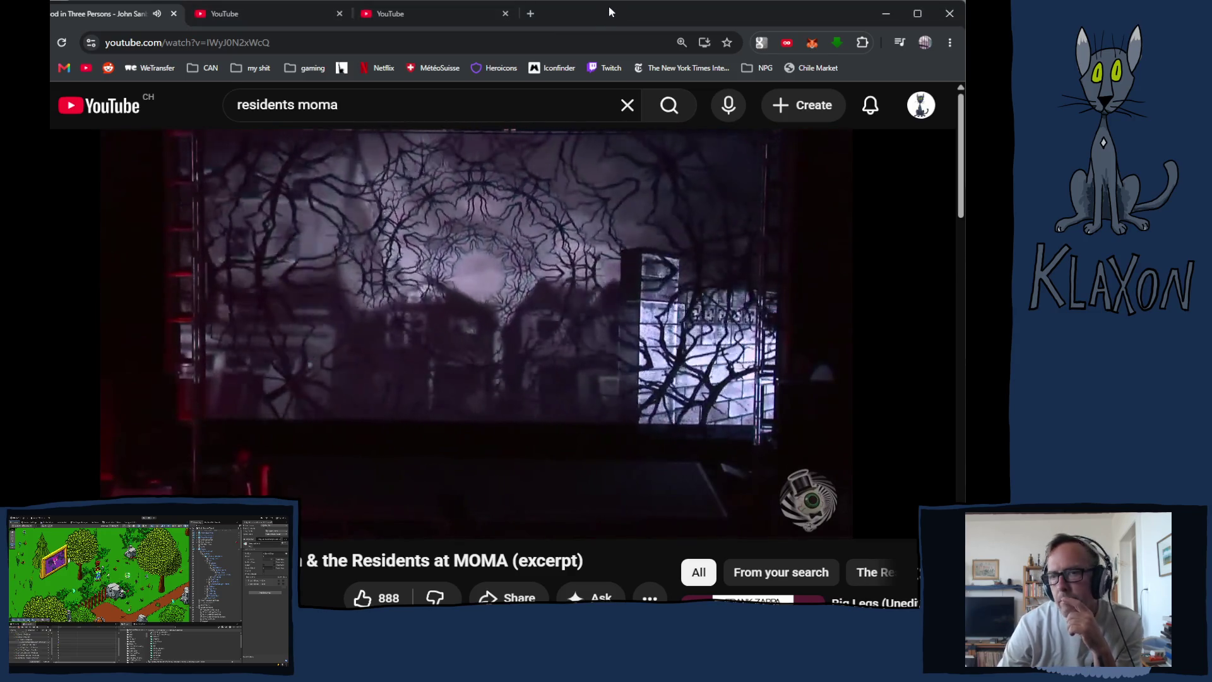